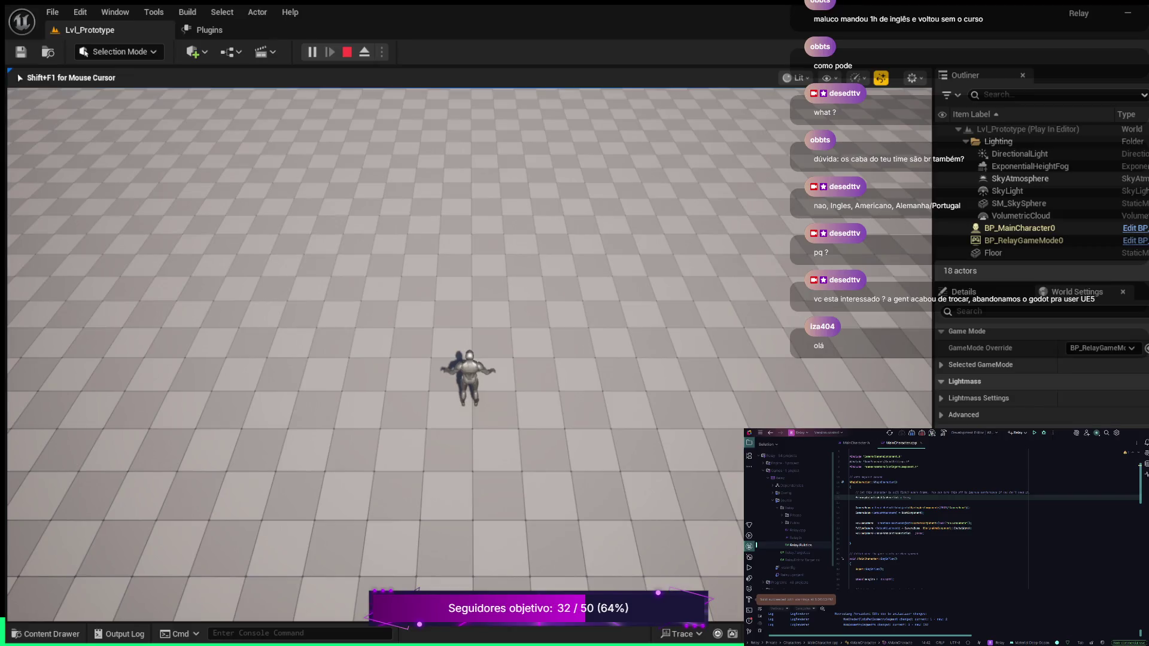
Stop the Play-in-Editor session and close the Plugins page.
key("Escape")
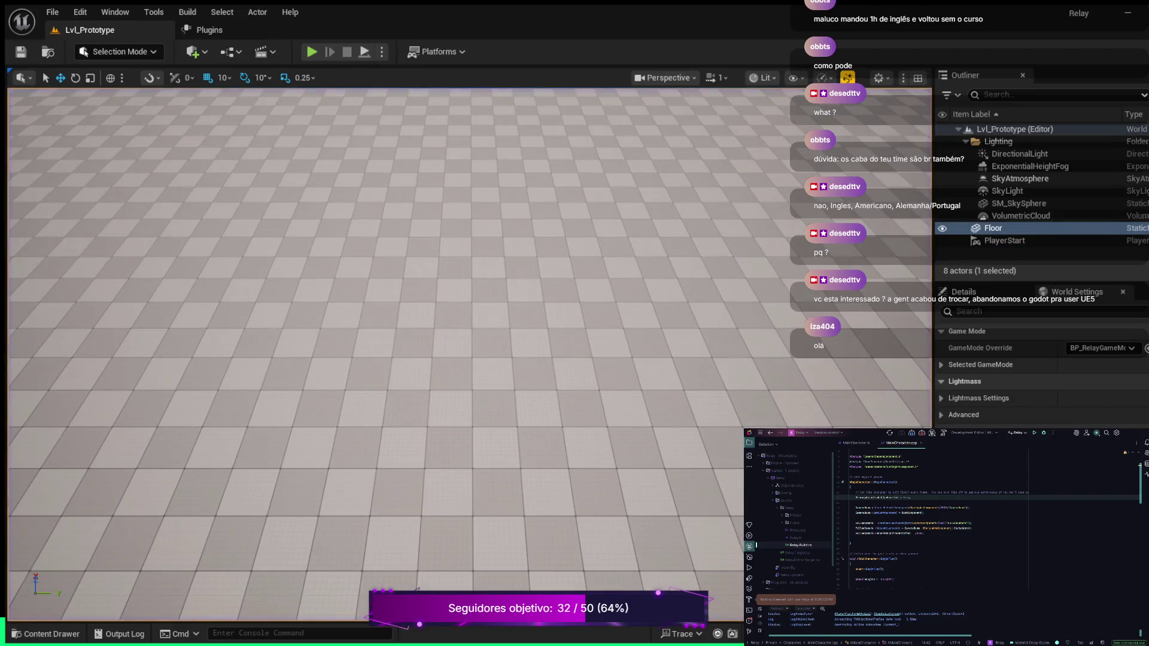
left_click(206, 30)
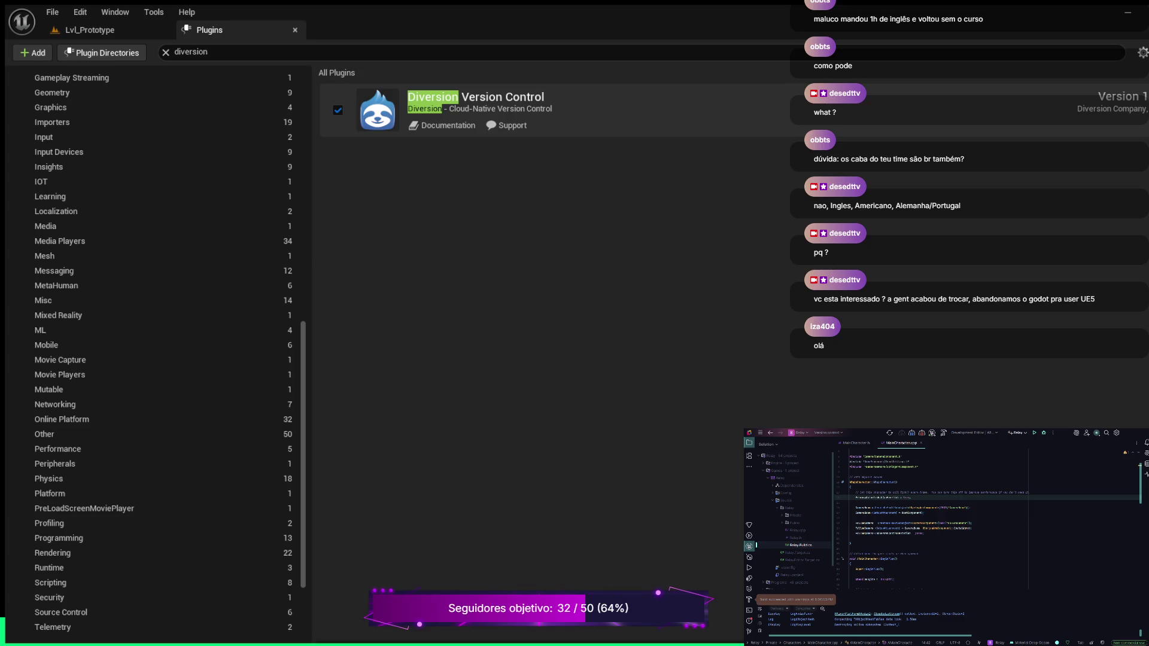
left_click(295, 30)
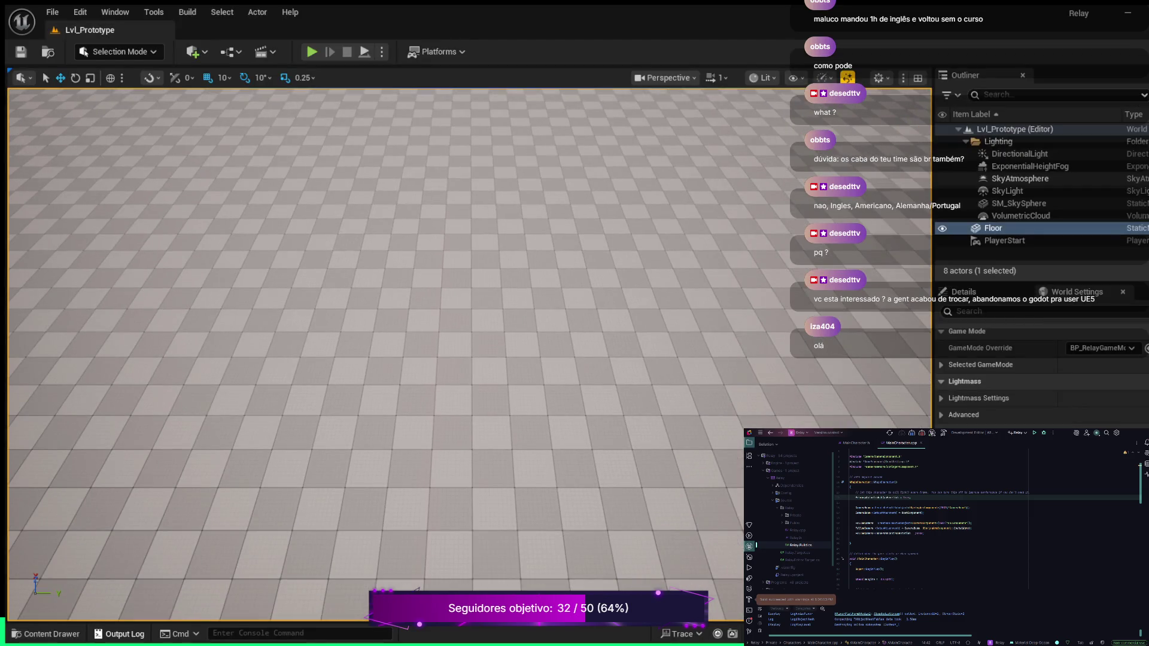
Open BP_MainCharacter from the Blueprints folder in the Content Drawer.
left_click(48, 635)
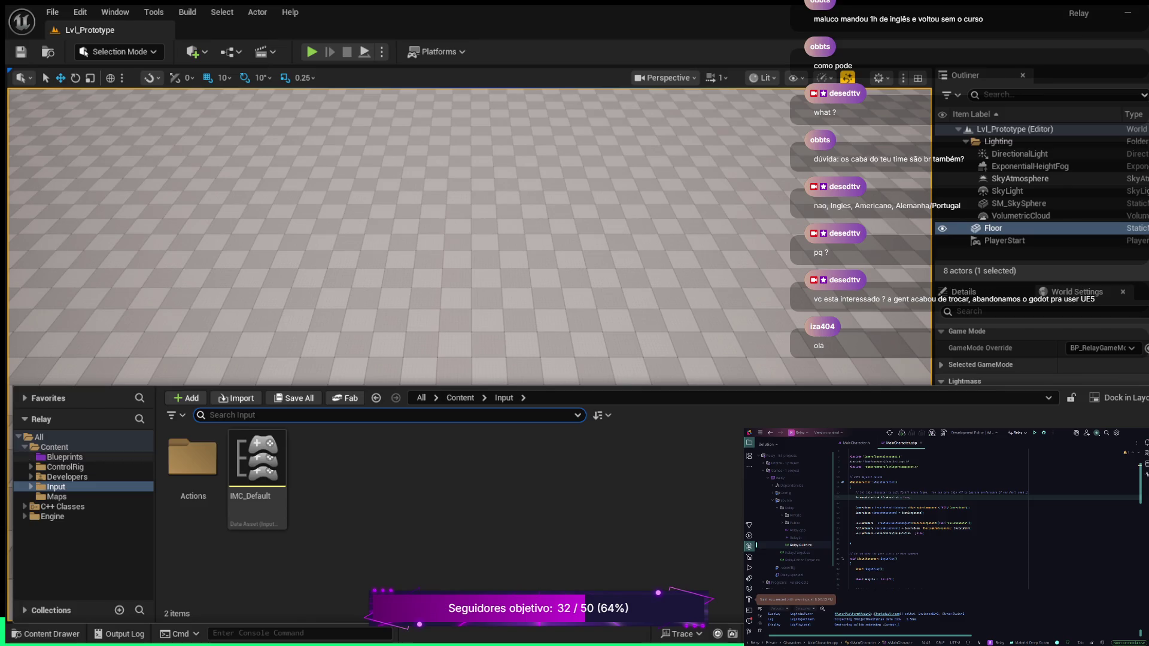
left_click(64, 456)
left_click(192, 479)
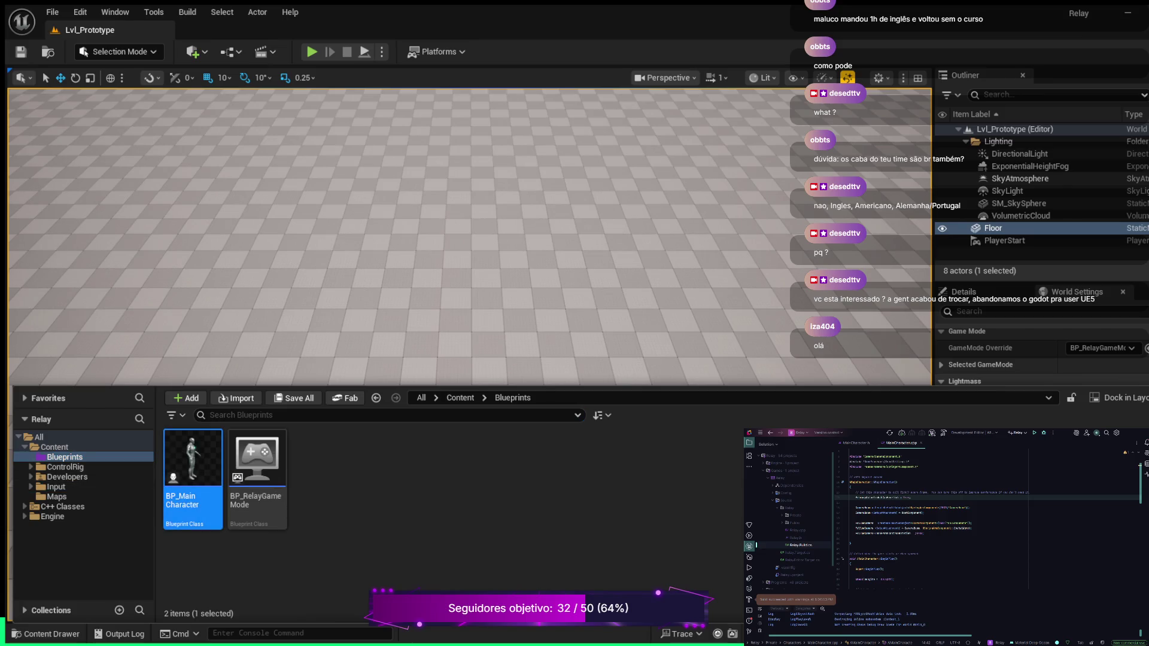
double_click(193, 478)
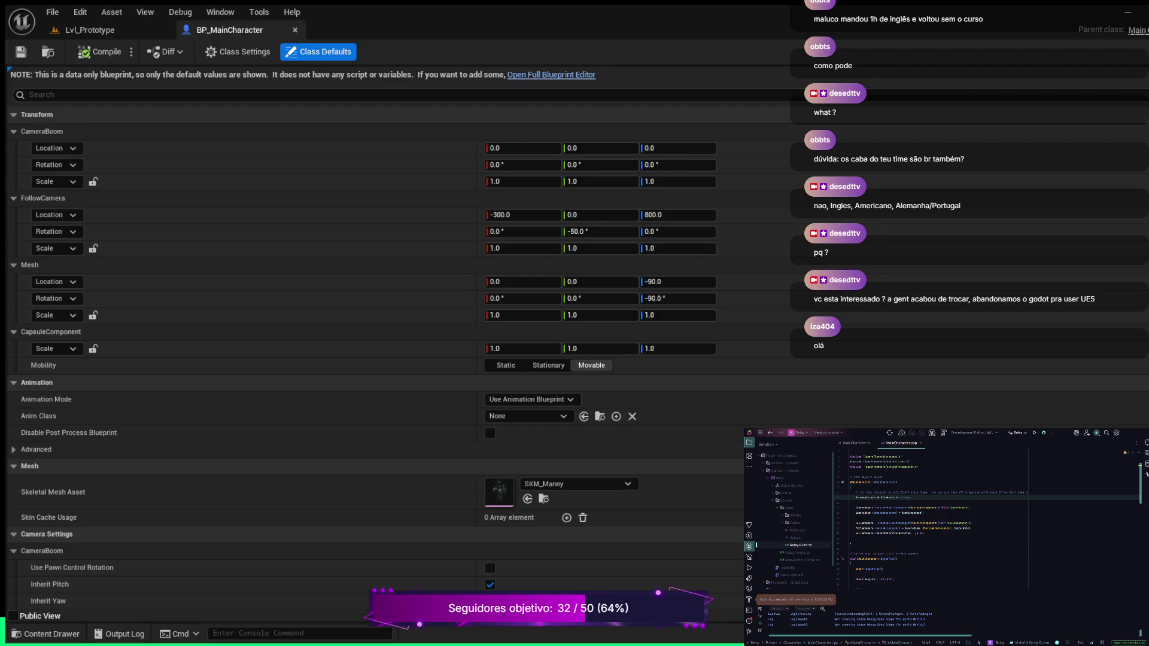
Preview BP_MainCharacter in the full blueprint editor's viewport, then return to Lvl_Prototype.
left_click(552, 74)
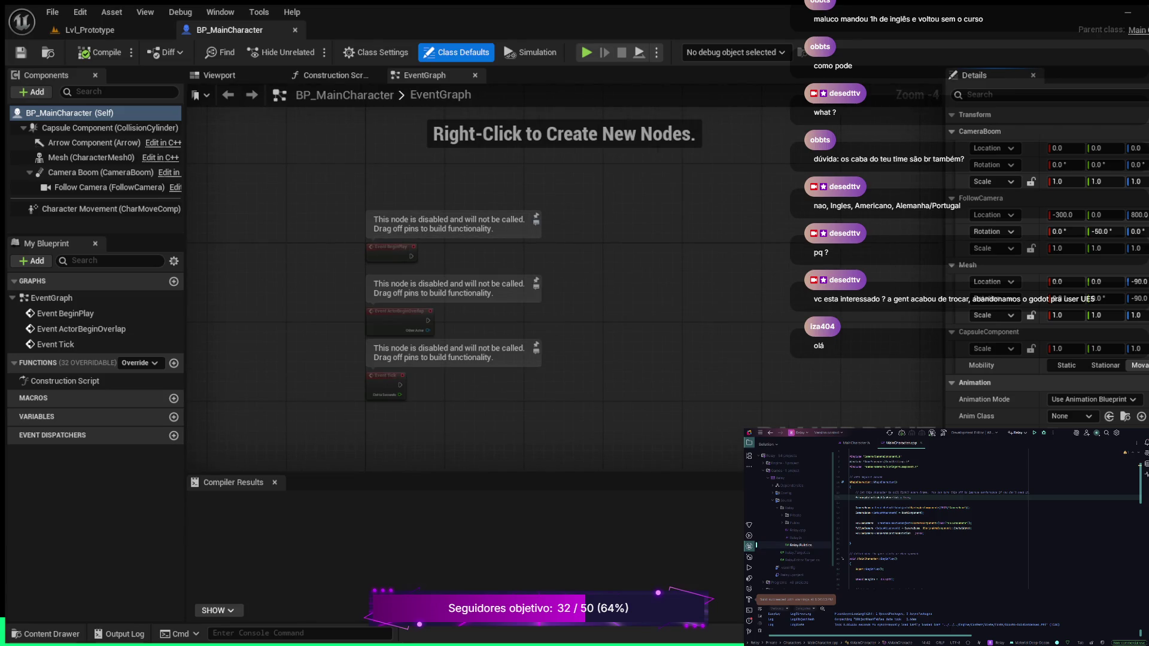
left_click(219, 74)
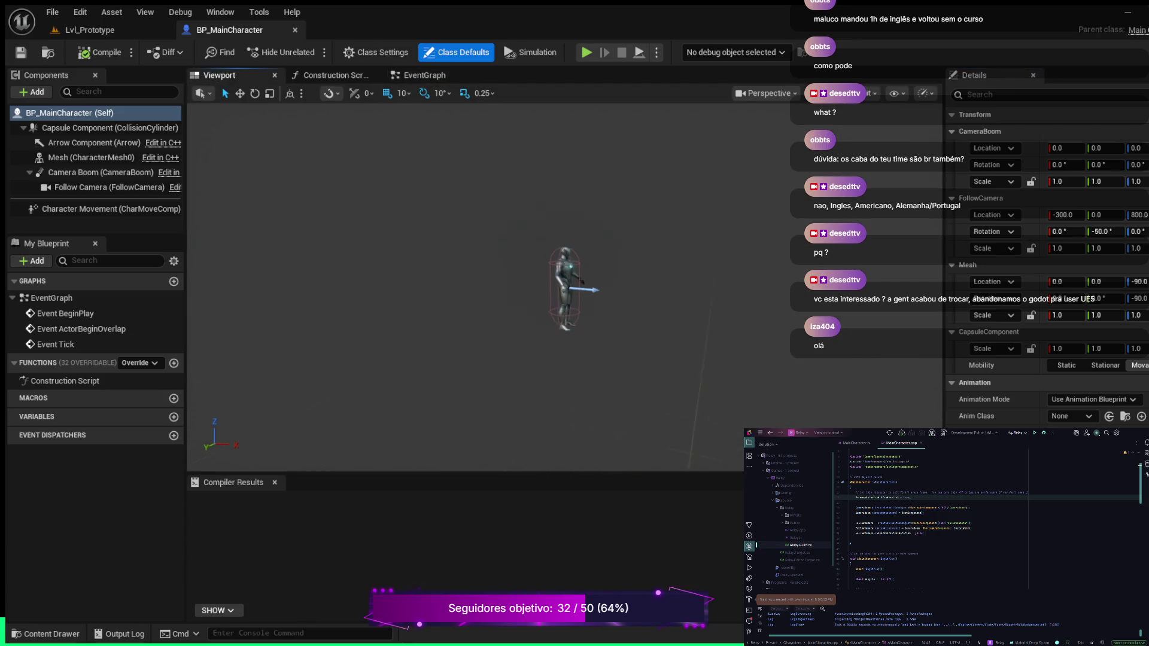
scroll(467, 288, "up", 10)
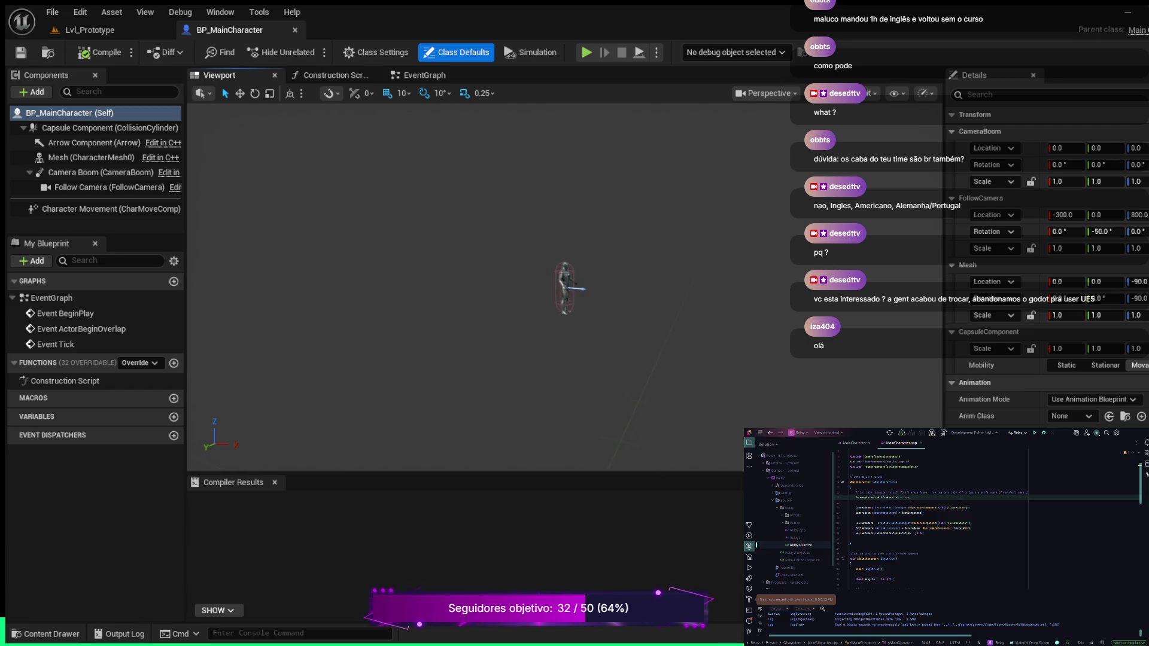
scroll(467, 287, "down", 10)
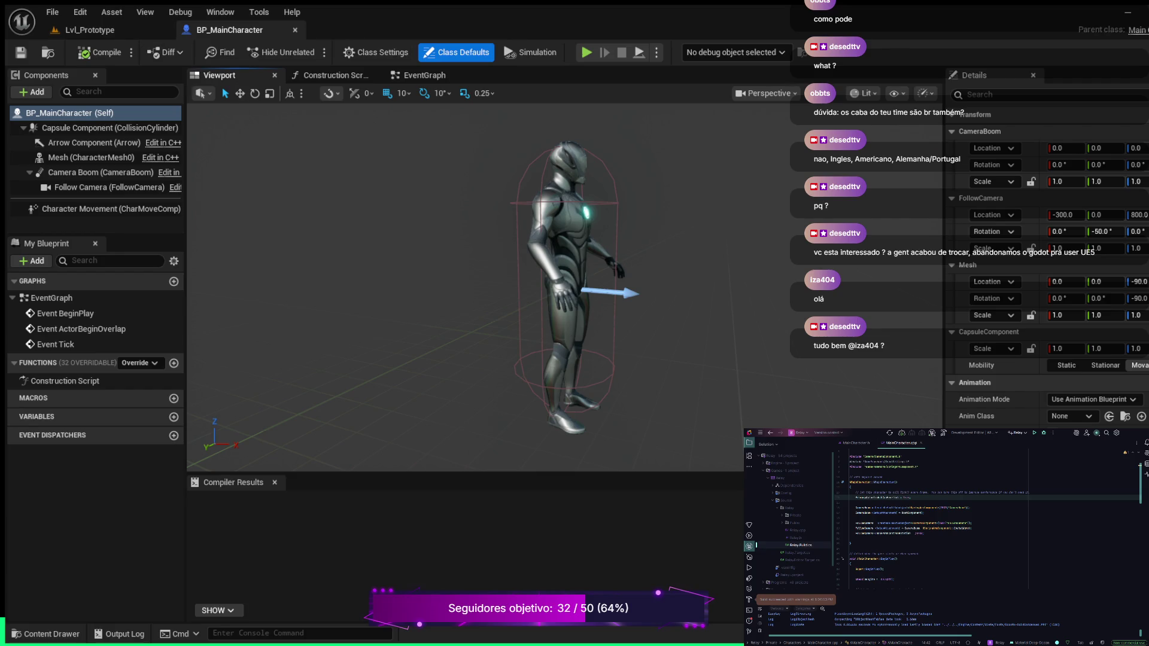
left_click(91, 30)
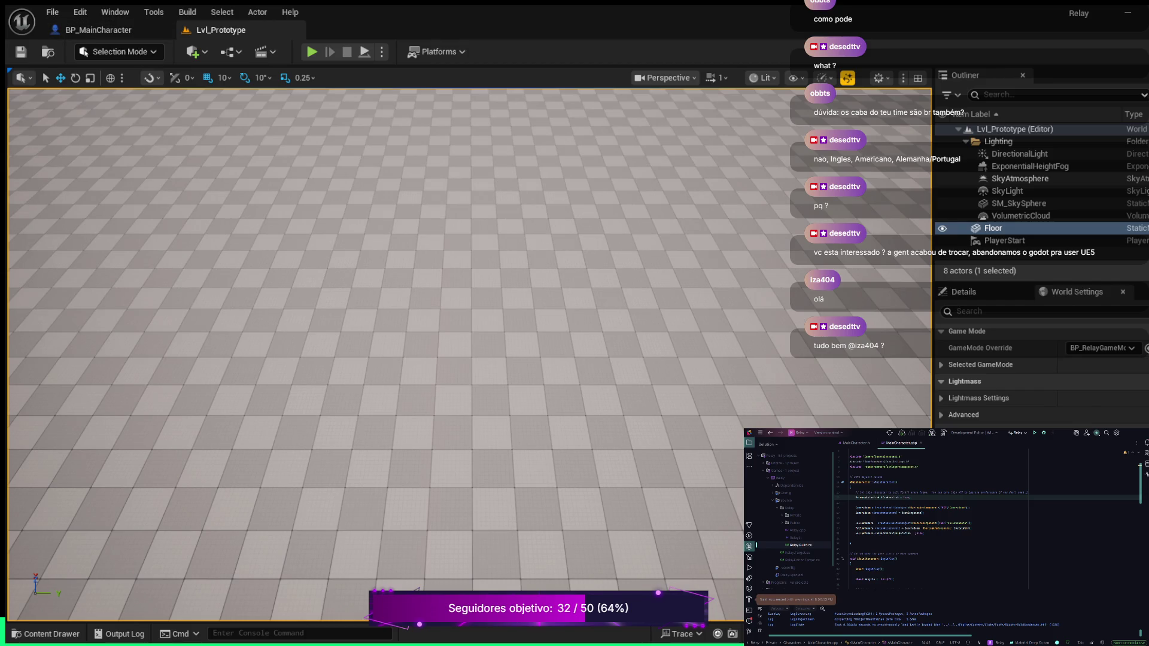
Switch between the BP_MainCharacter and Lvl_Prototype tabs, ending on the level.
left_click(99, 30)
left_click(90, 30)
left_click(227, 30)
left_click(90, 30)
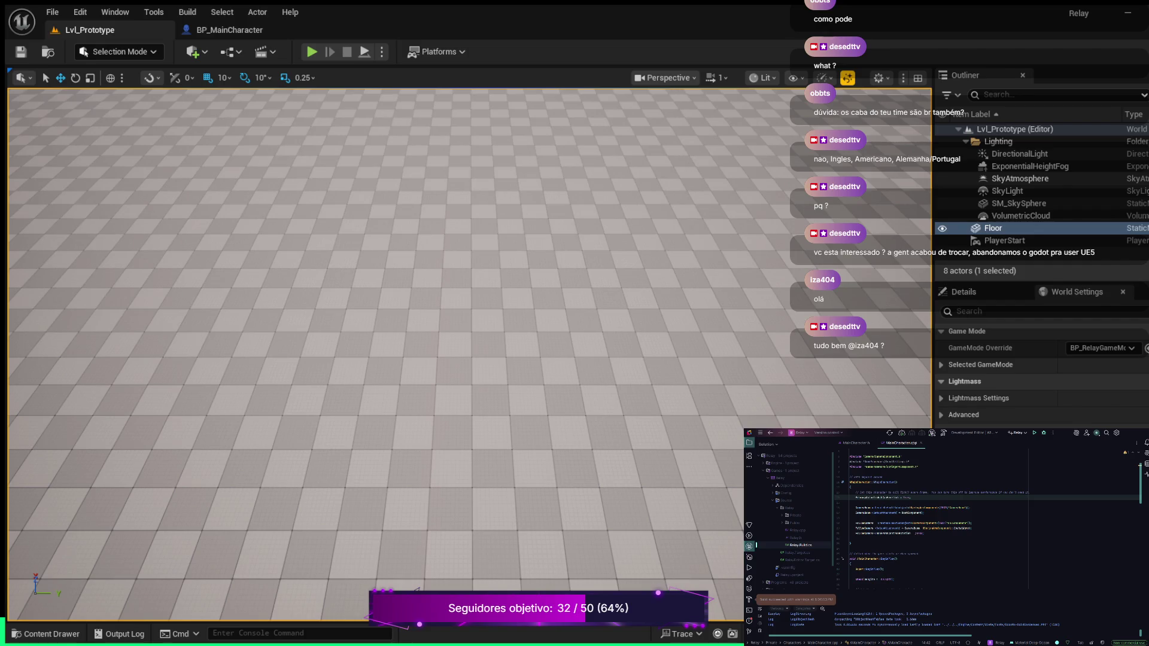
Launch Fab from the Content Drawer and show My Library's purchased products.
left_click(45, 634)
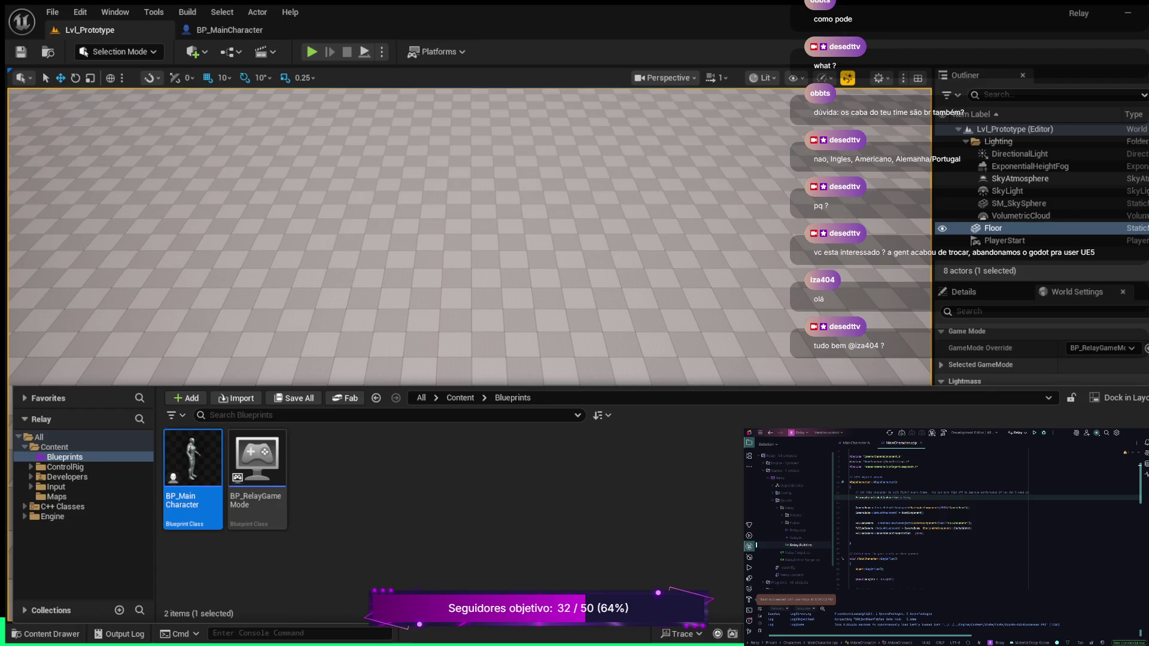
left_click(346, 397)
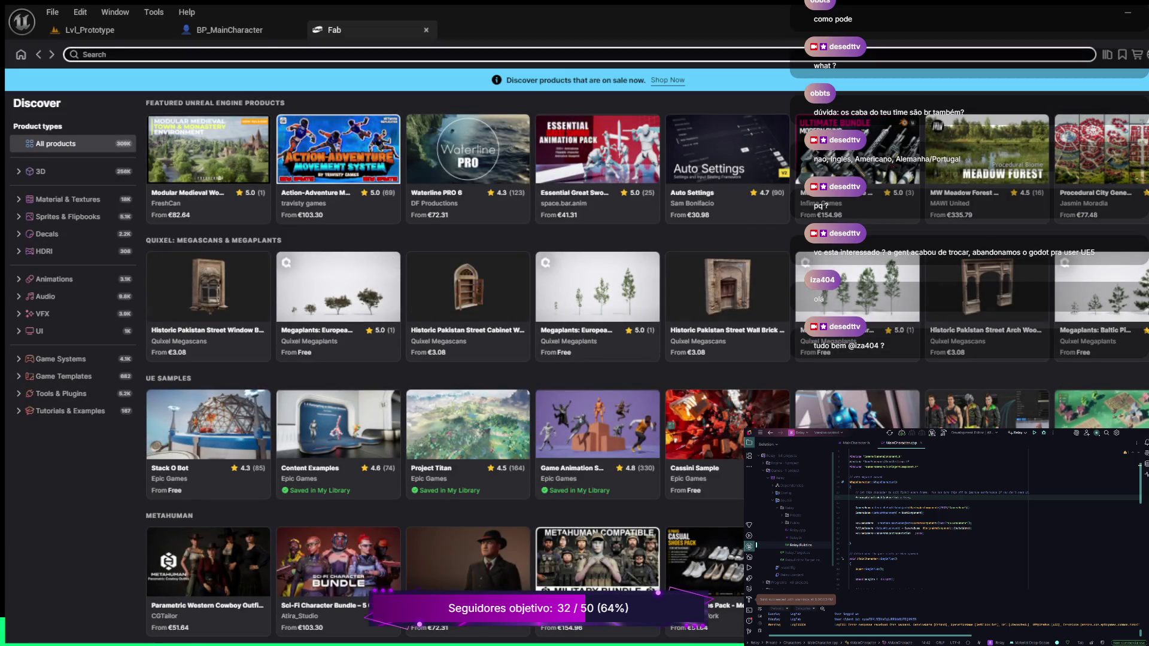
left_click(1107, 55)
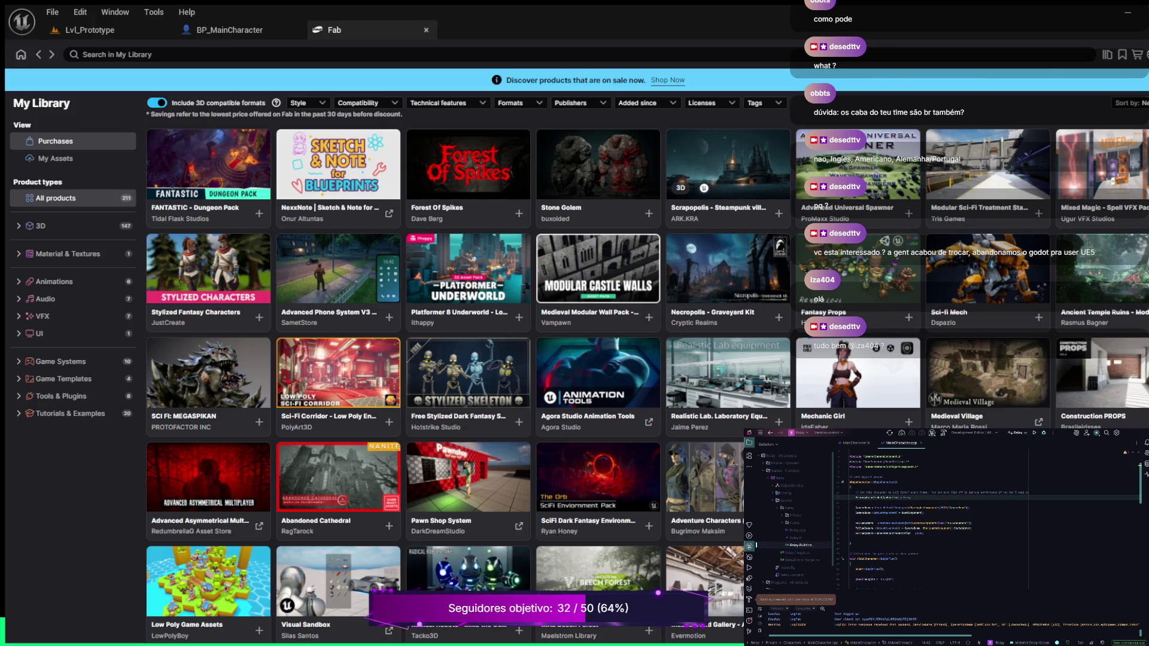
Browse My Library past City Sample Vehicles and 100 Idle Animation Pack, then open Sci-Fi Shots Pack2: Game Of Weapons.
scroll(727, 198, "down", 1)
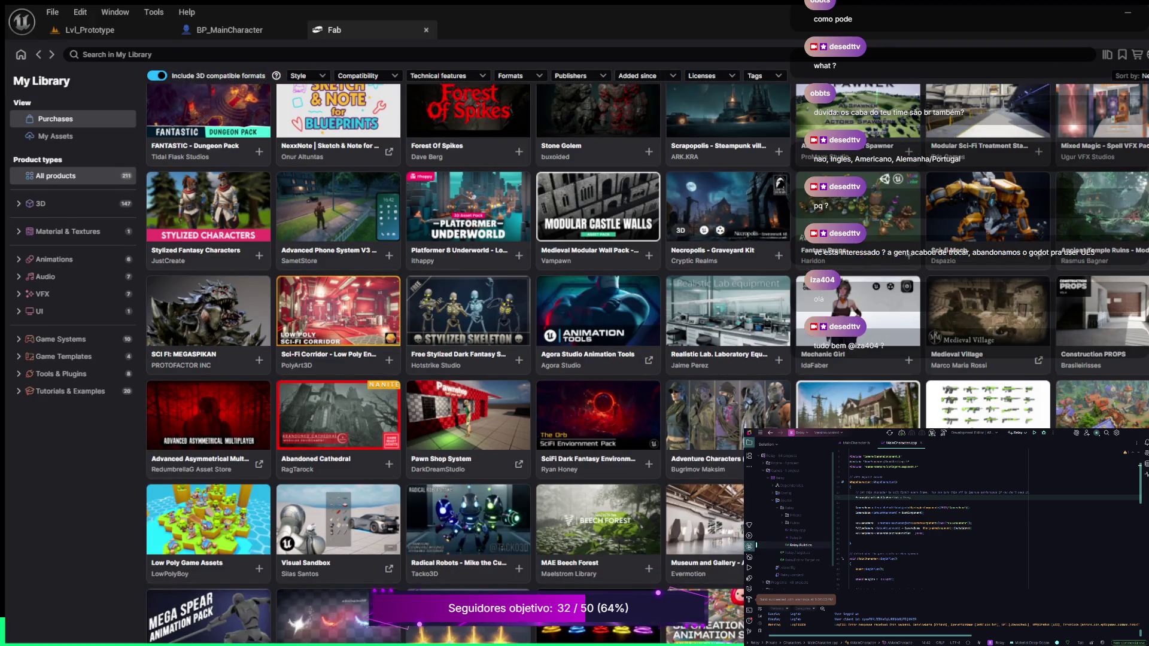
scroll(727, 198, "down", 1)
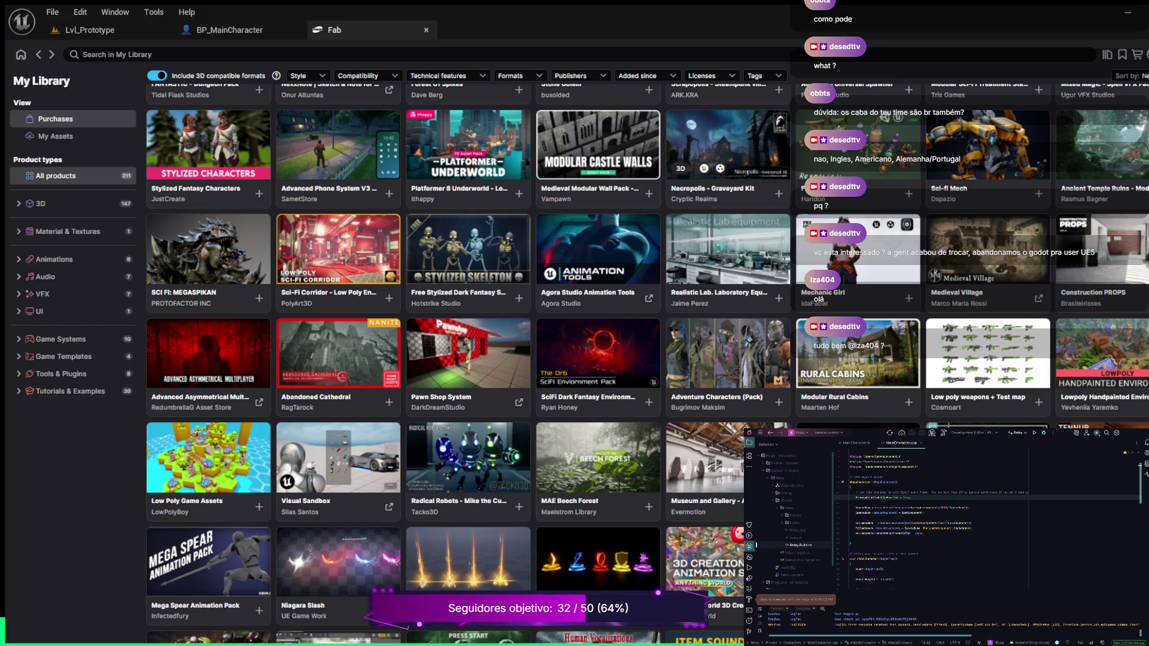
scroll(727, 198, "down", 1)
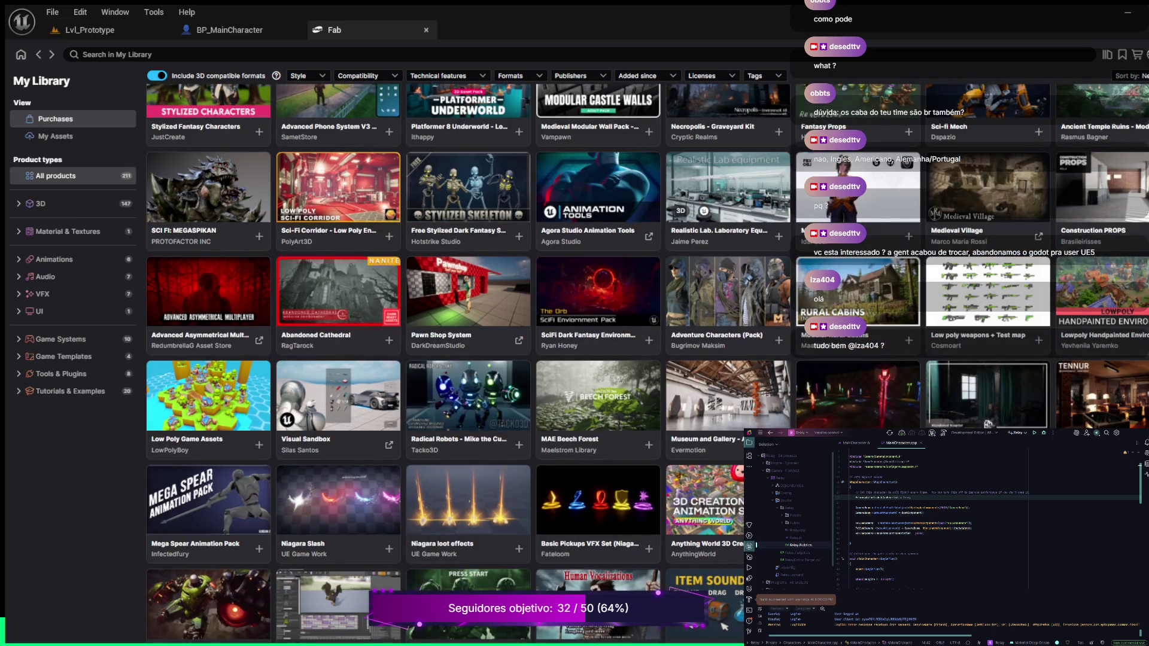
scroll(727, 198, "down", 2)
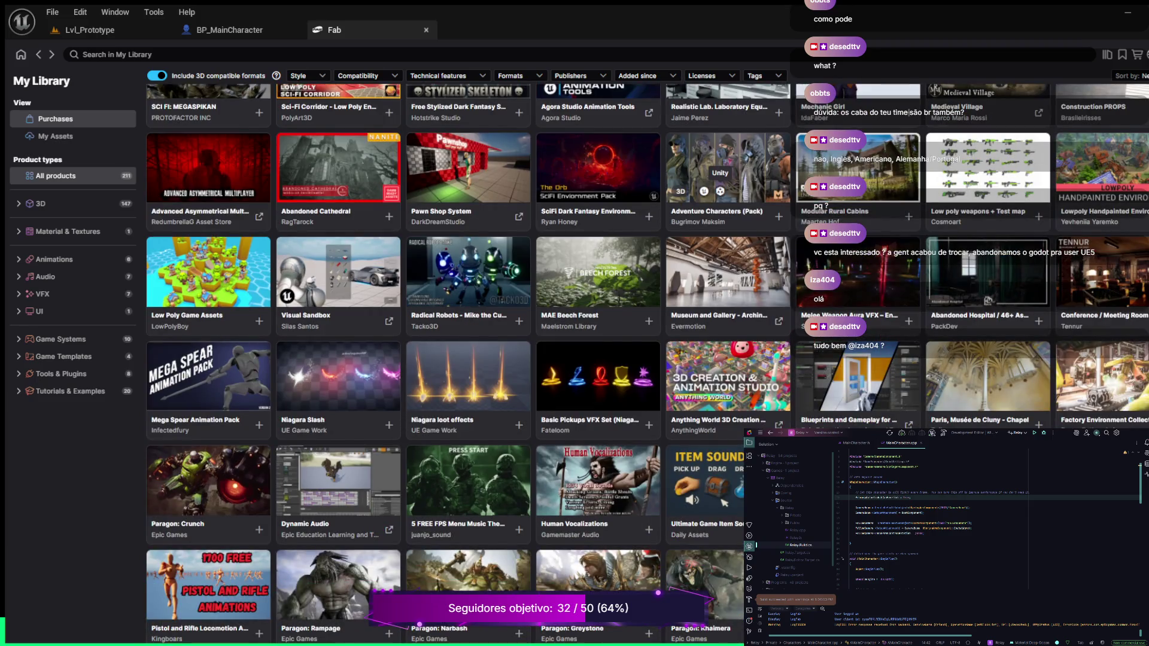
scroll(728, 198, "down", 3)
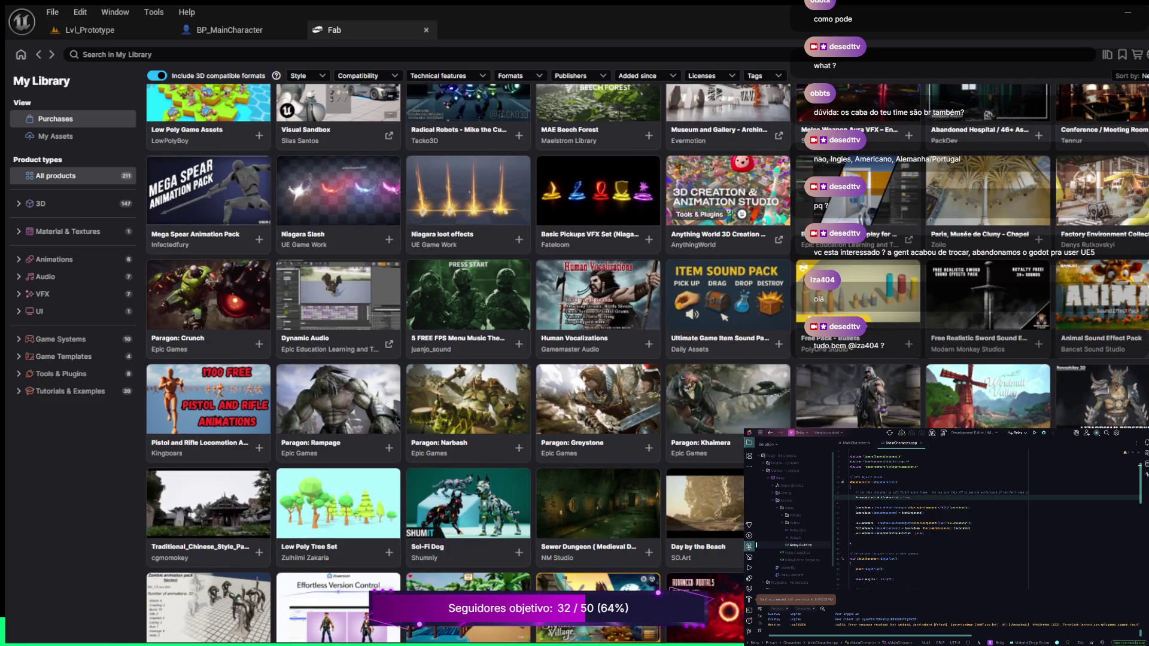
scroll(727, 198, "down", 2)
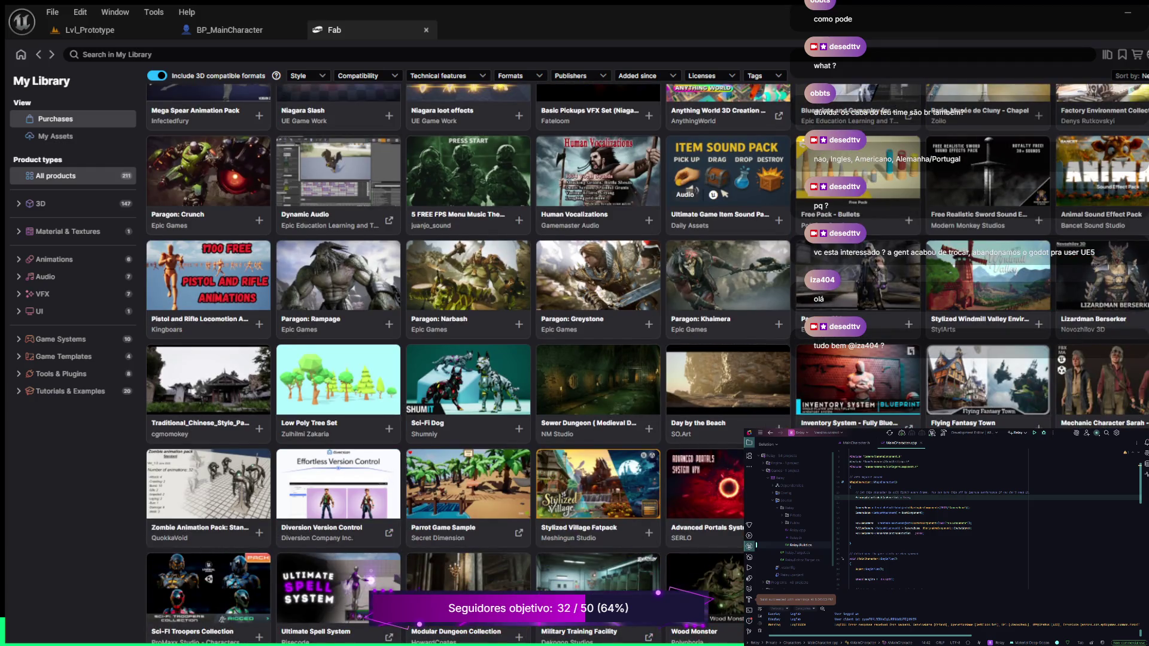
scroll(727, 197, "down", 1)
scroll(728, 198, "down", 2)
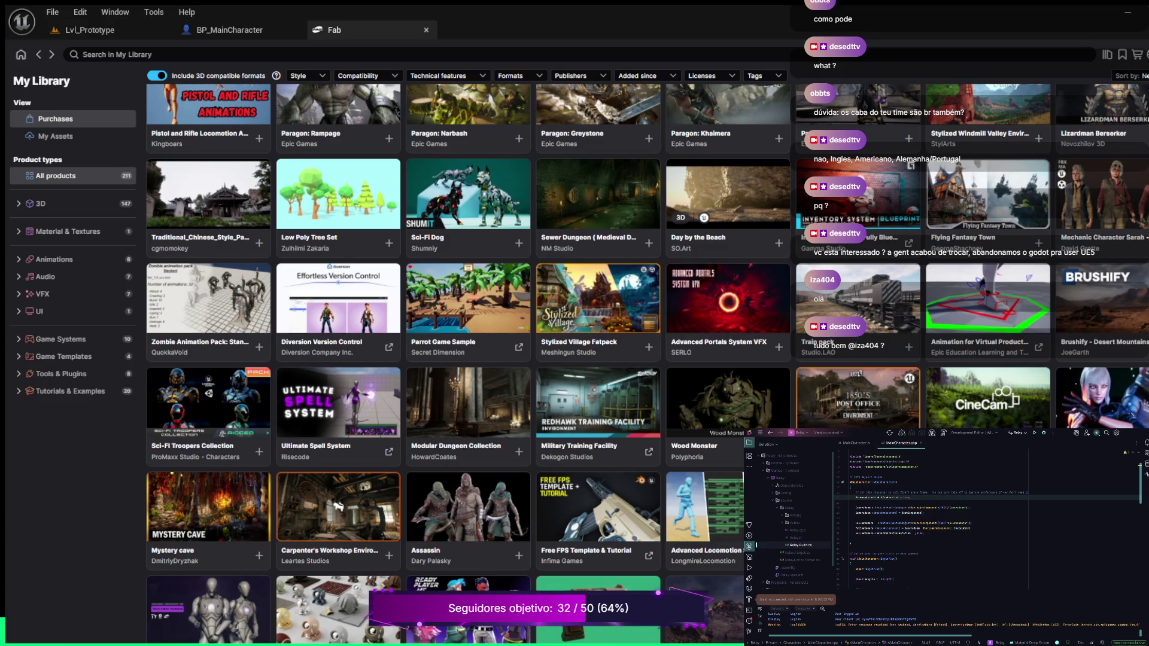
scroll(727, 198, "down", 2)
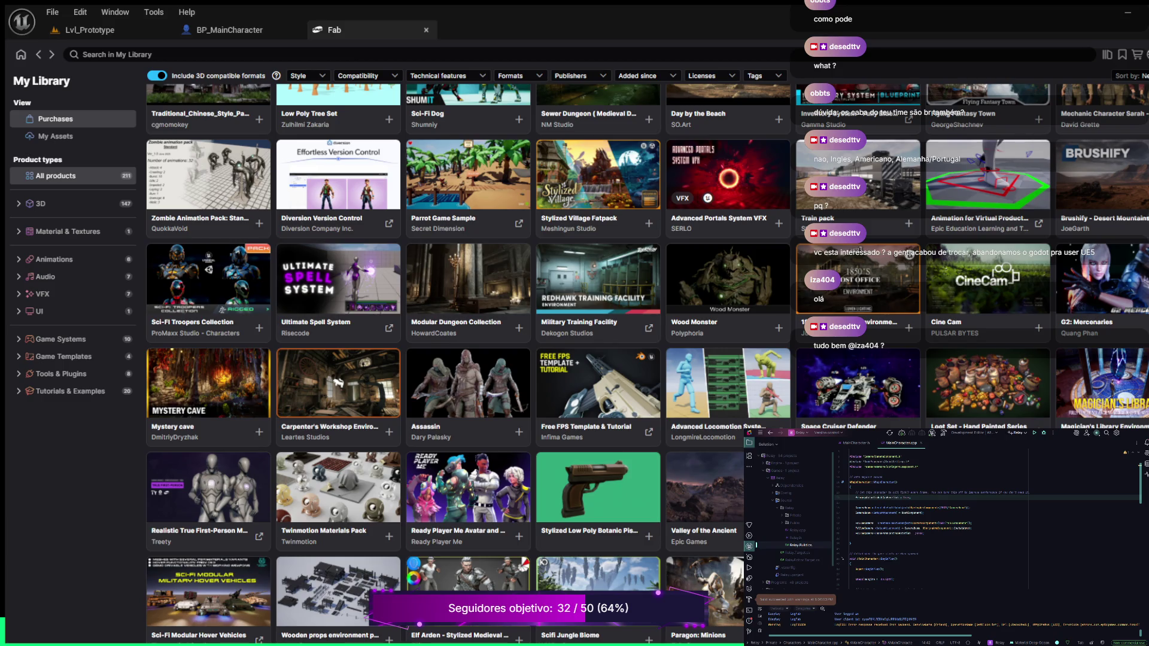
scroll(727, 180, "down", 2)
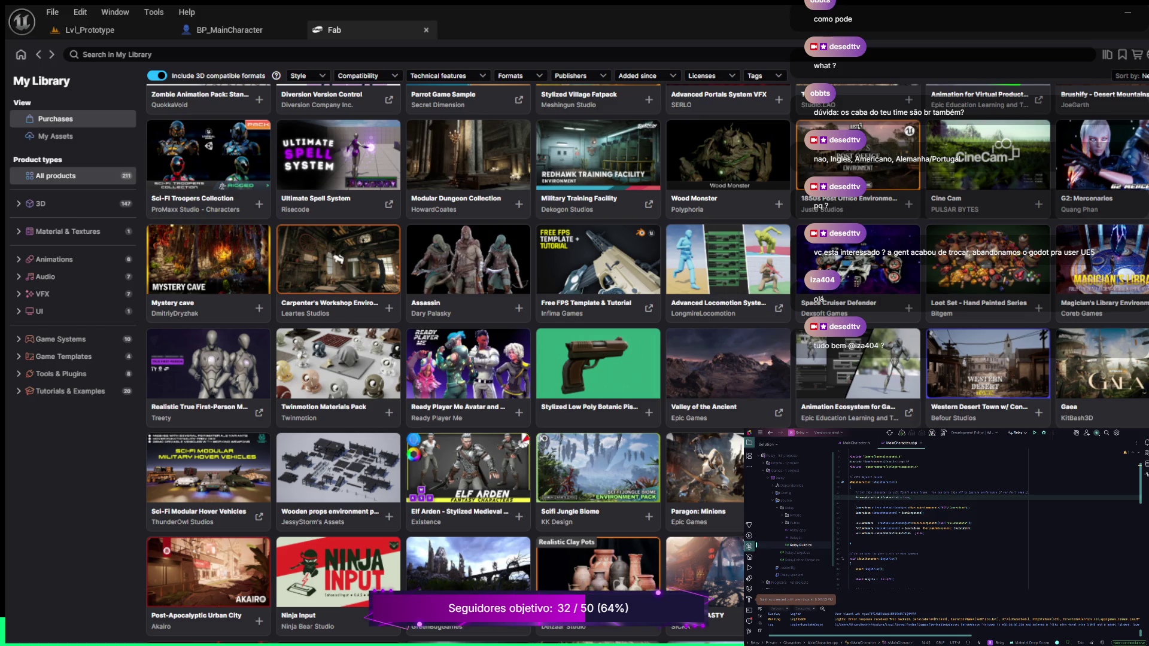
scroll(467, 359, "down", 2)
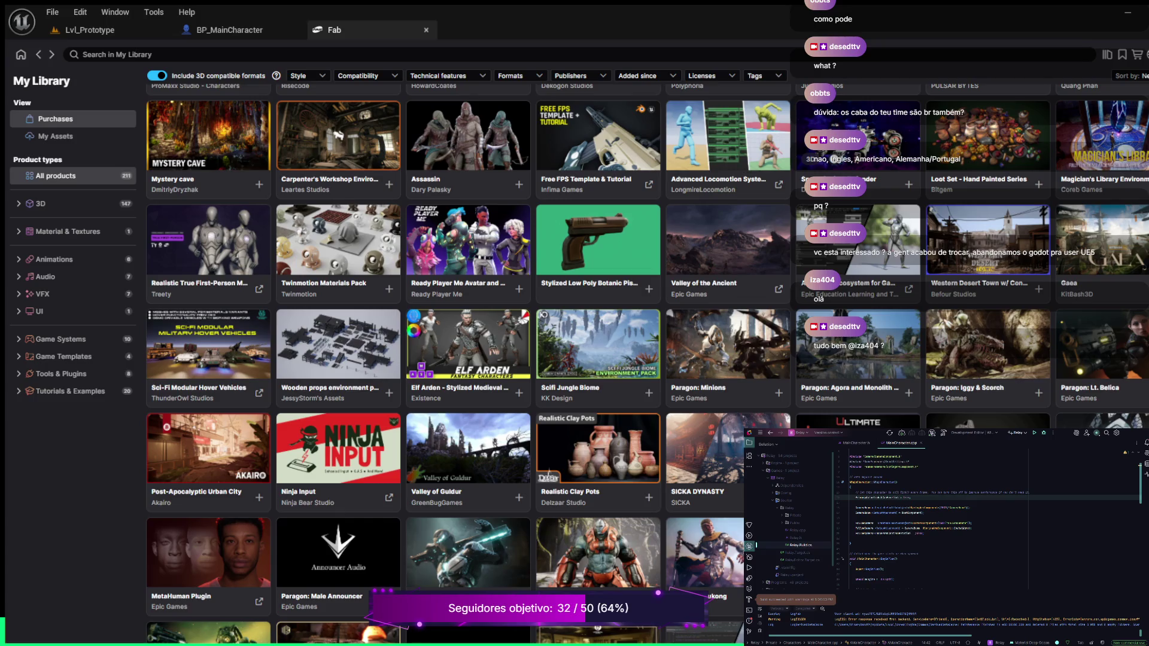
scroll(467, 359, "down", 2)
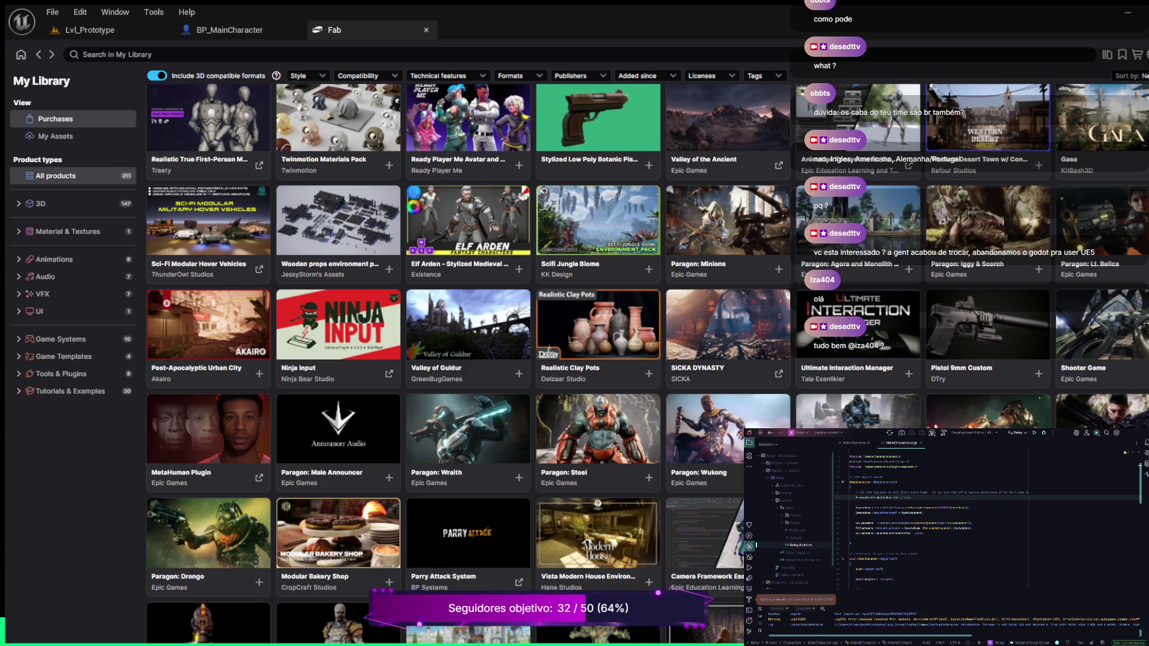
scroll(468, 334, "down", 2)
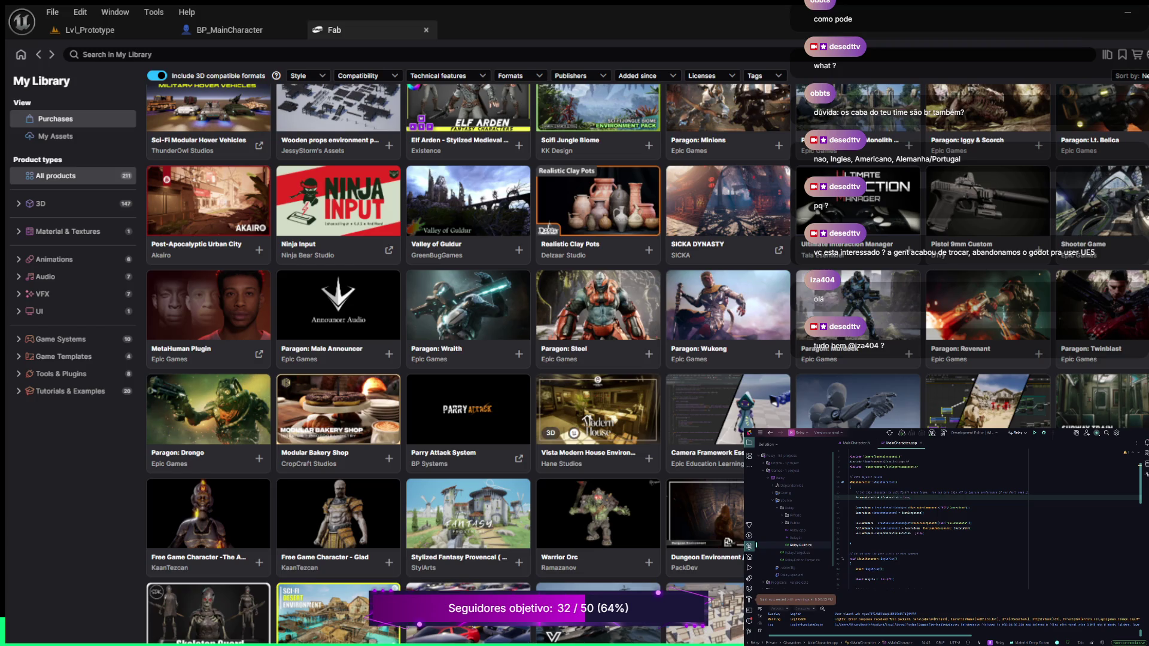
scroll(467, 359, "down", 5)
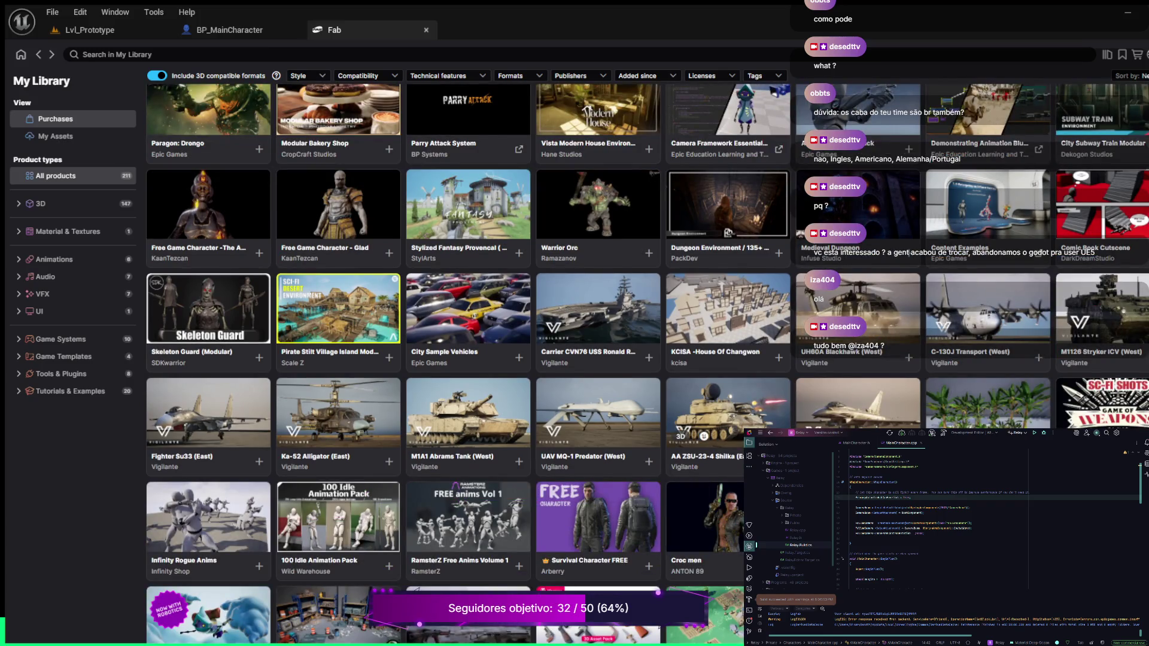
scroll(707, 348, "down", 1)
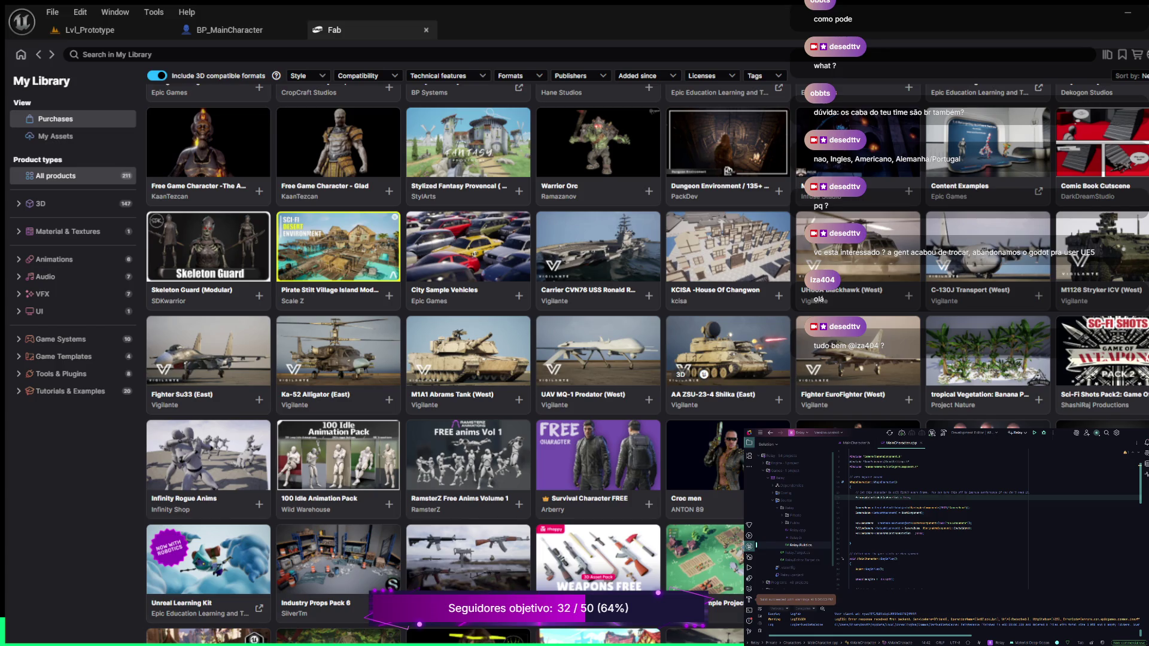
left_click(1101, 359)
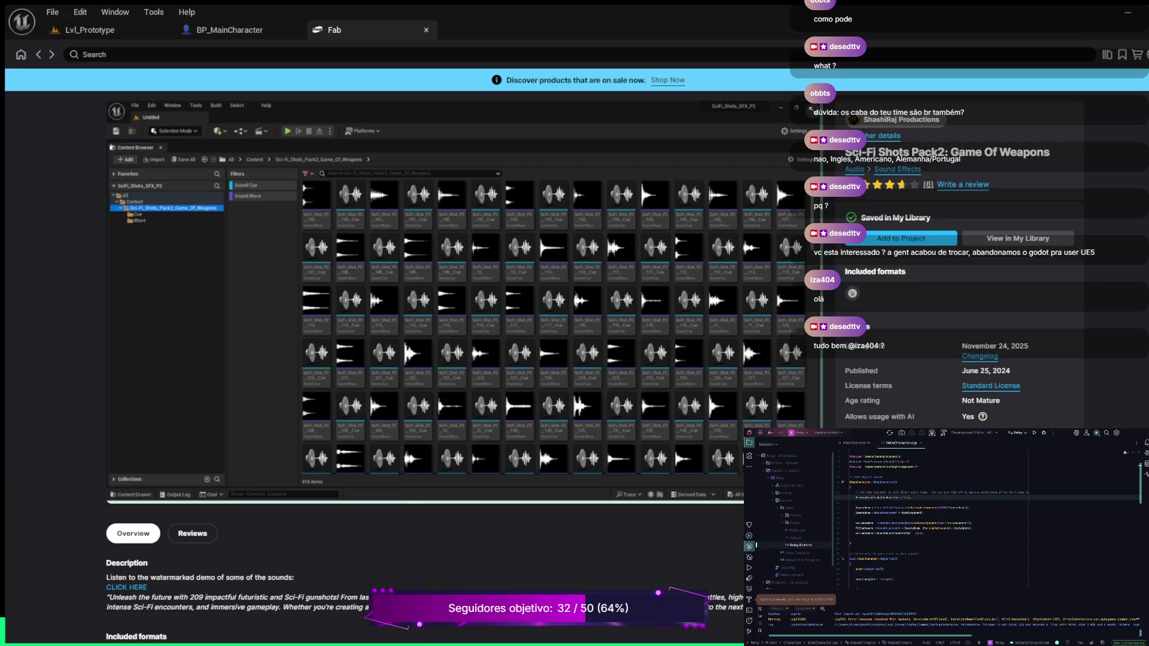
scroll(420, 299, "down", 1)
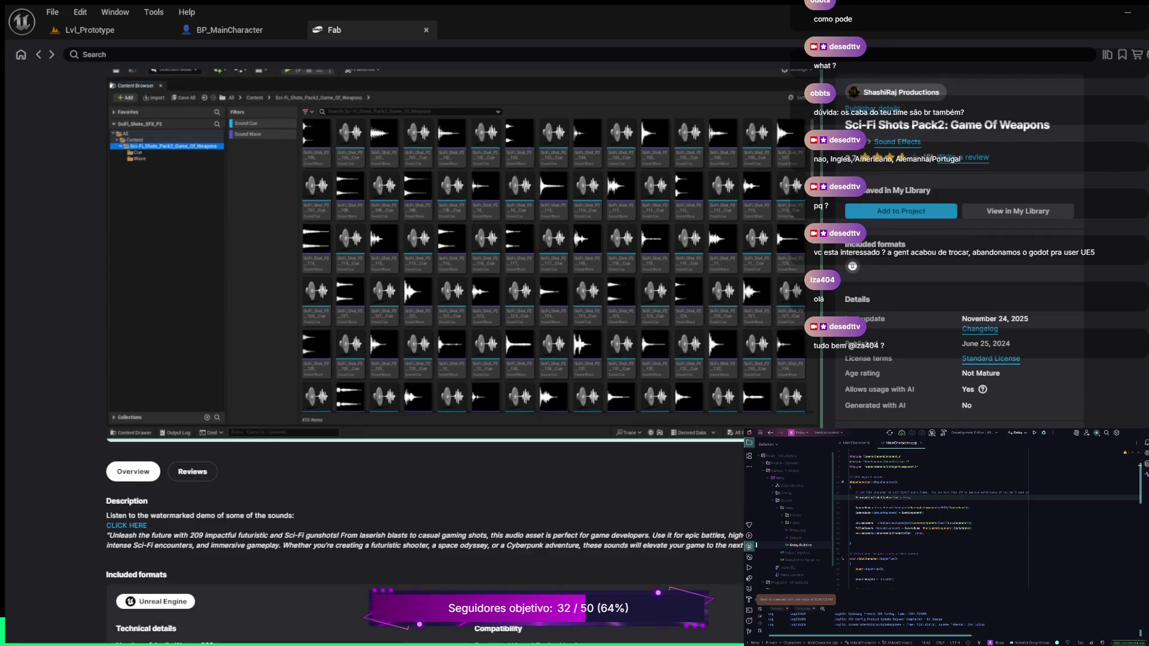
scroll(420, 269, "up", 1)
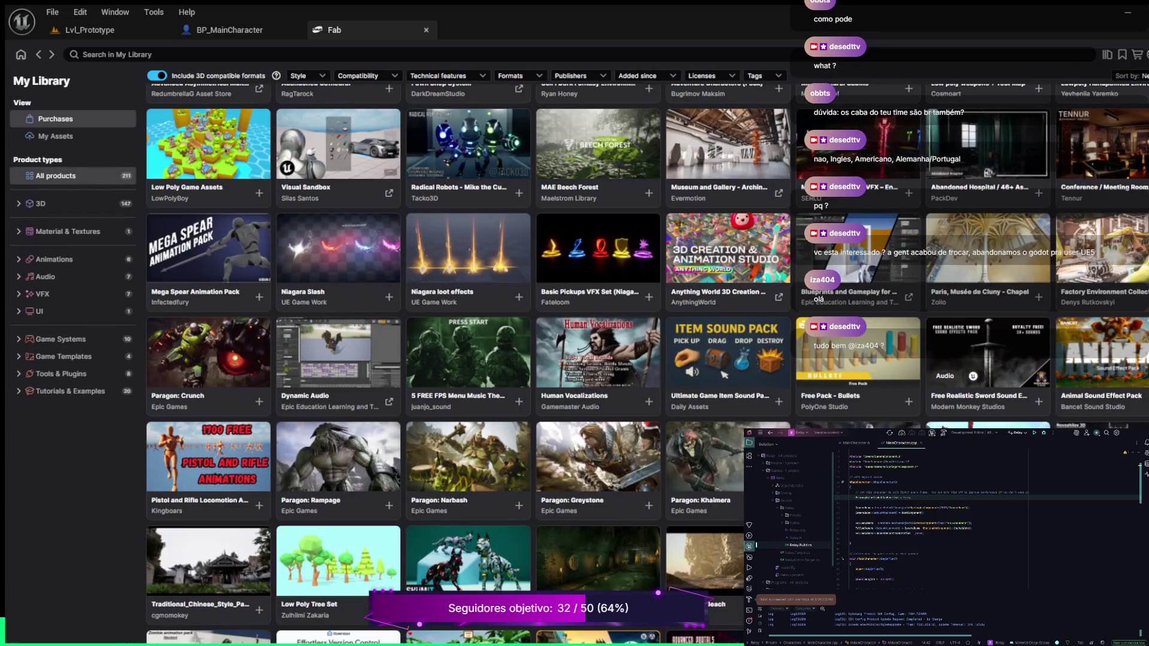
Scroll the My Library grid to reach the Animation Starter Pack product.
scroll(467, 335, "down", 3)
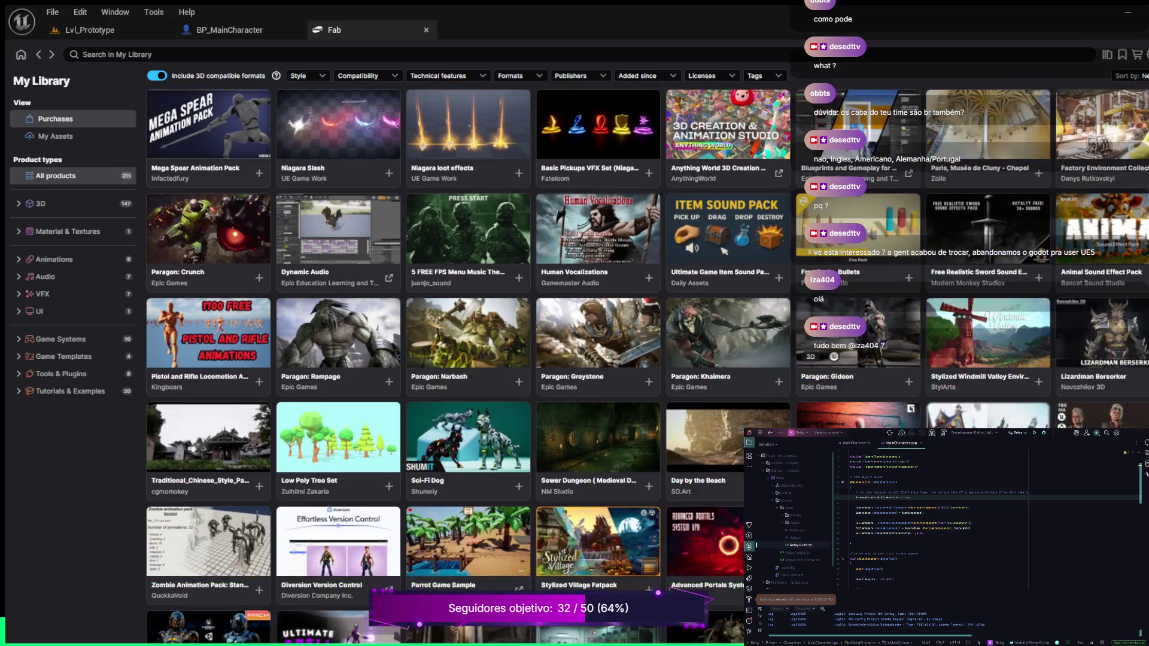
scroll(467, 335, "down", 3)
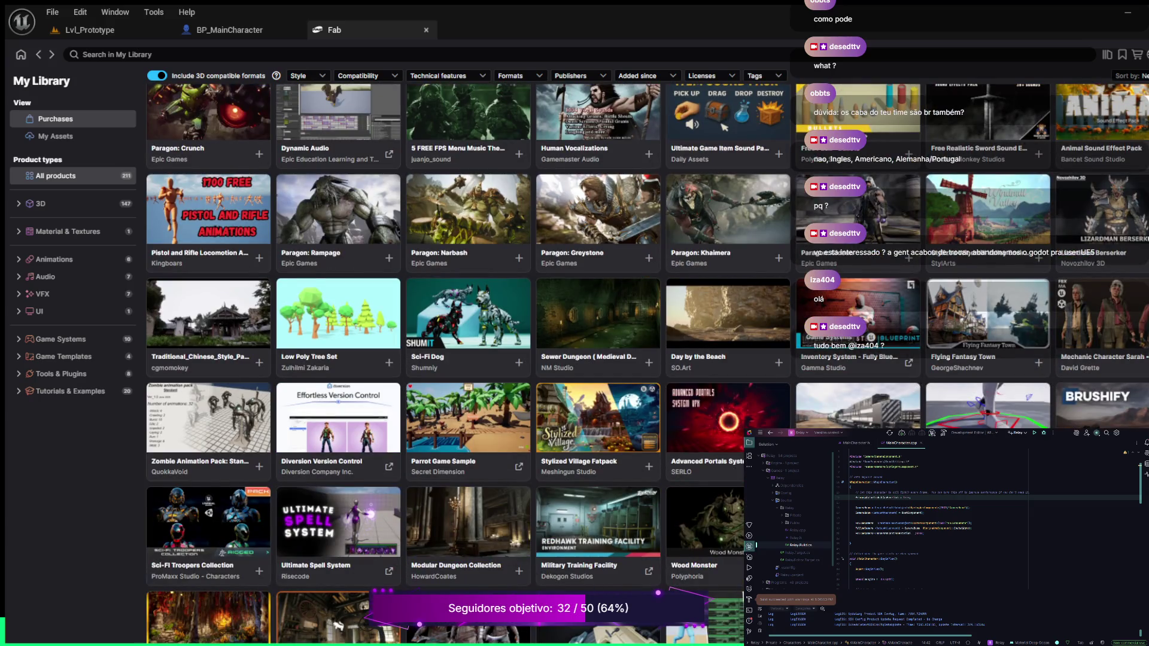
scroll(467, 335, "down", 3)
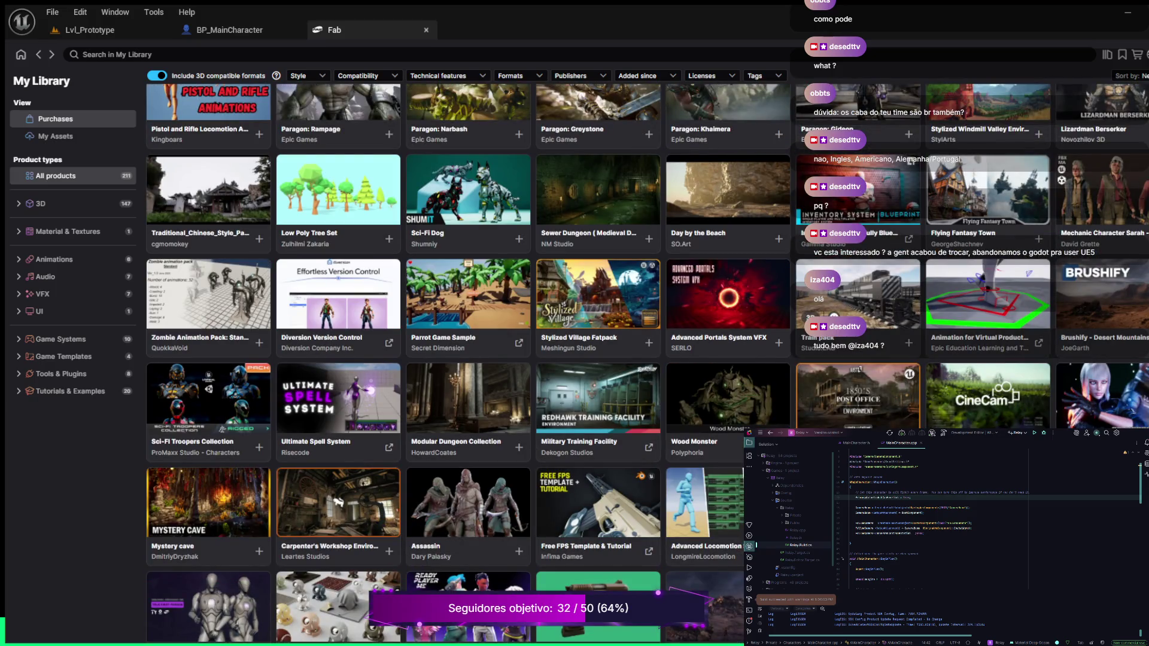
scroll(467, 335, "down", 3)
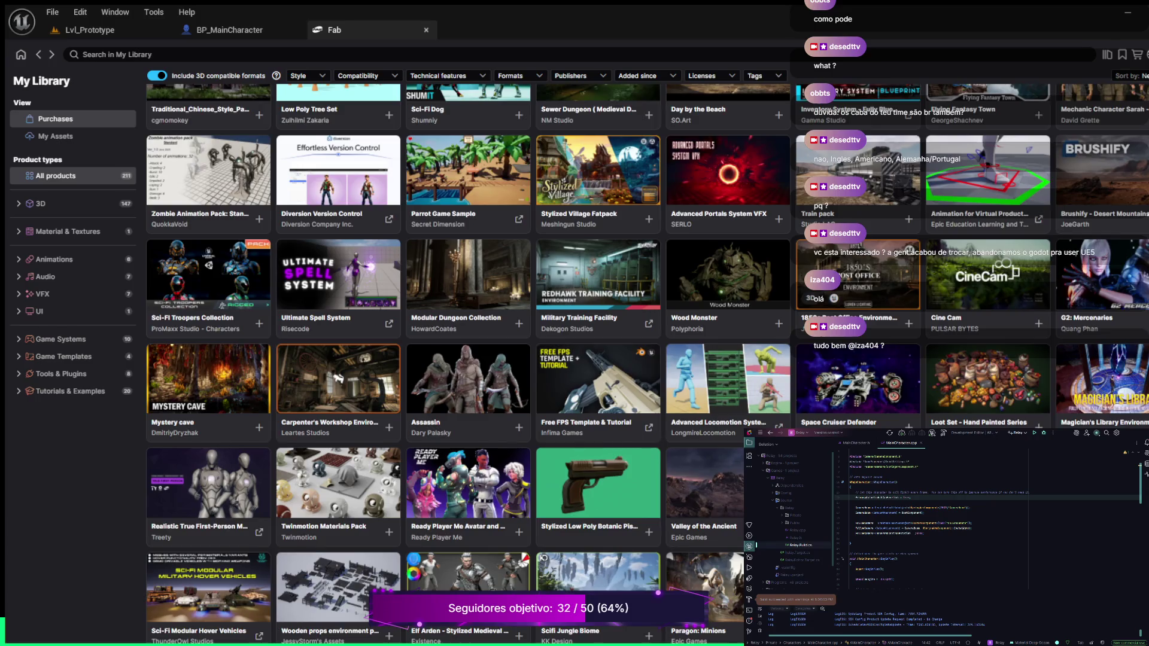
scroll(340, 379, "down", 9)
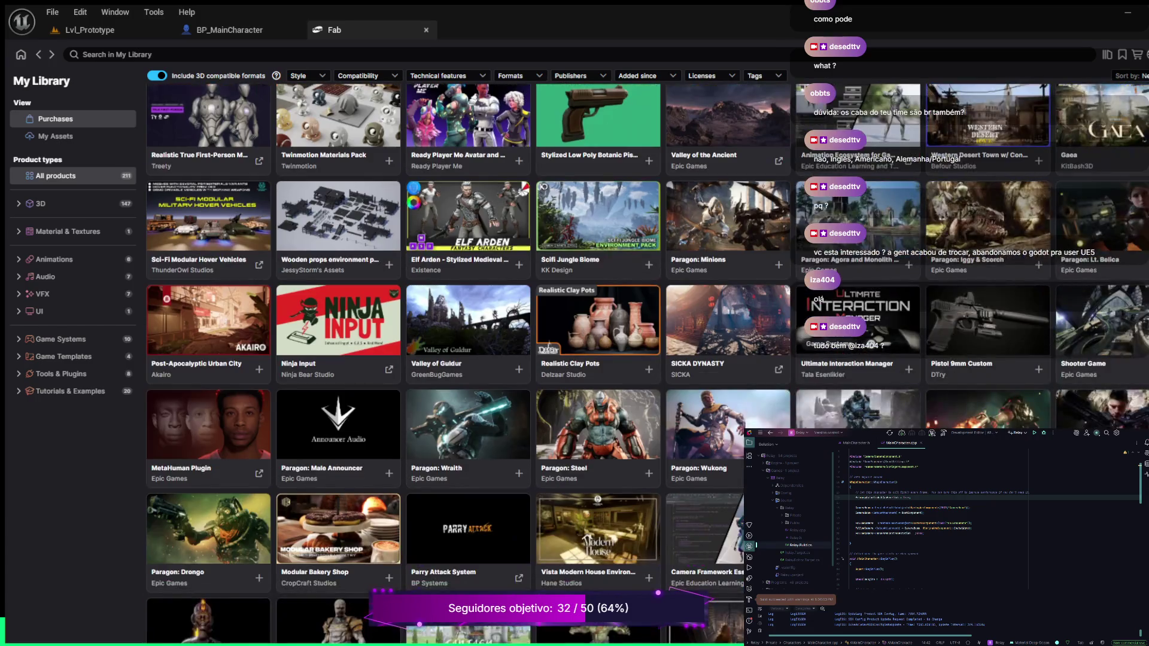
scroll(467, 360, "down", 1)
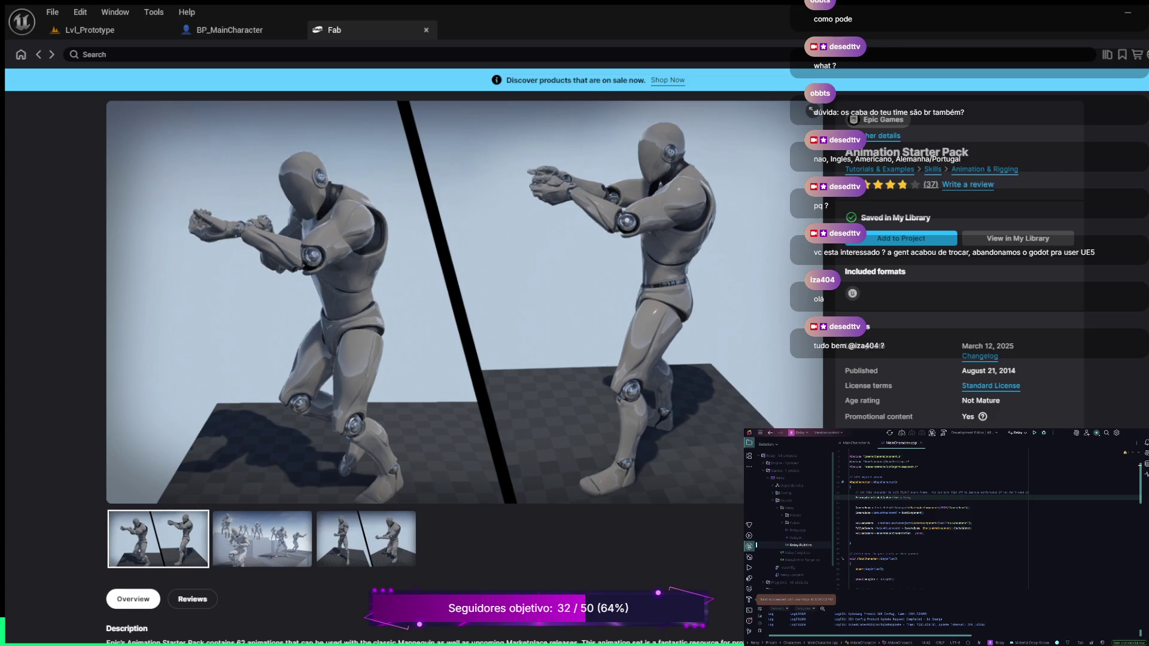
Review Animation Starter Pack details (62 animations, versions 5.0–5.2, tags), then return to Lvl_Prototype.
scroll(466, 352, "down", 4)
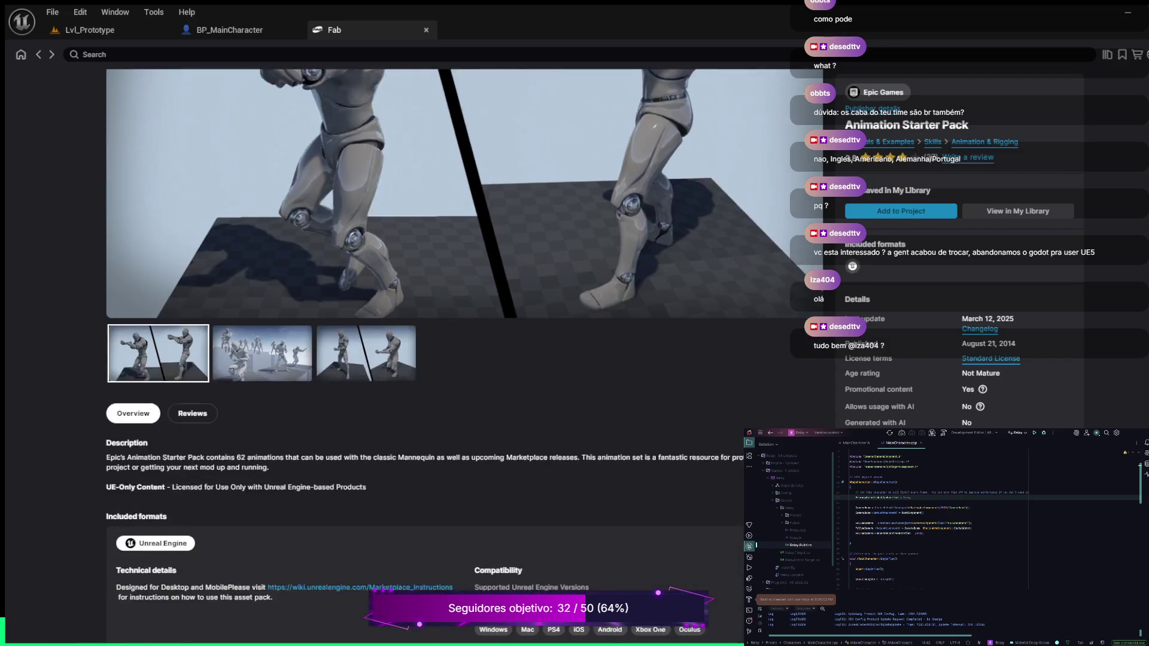
scroll(466, 353, "down", 1)
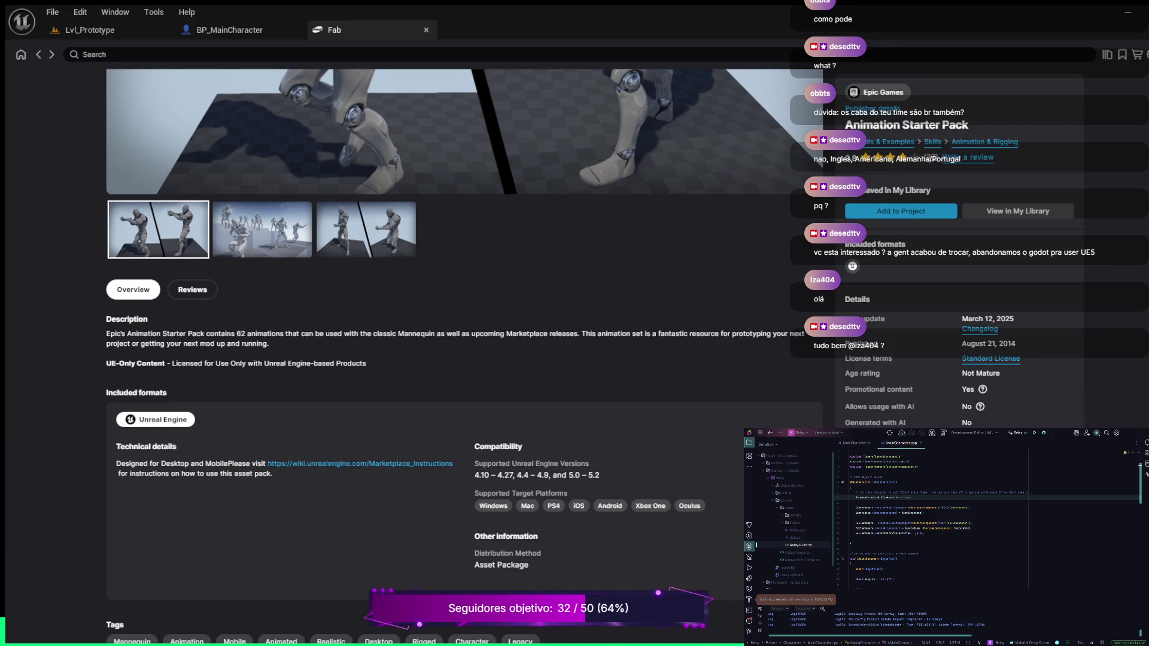
scroll(465, 352, "down", 3)
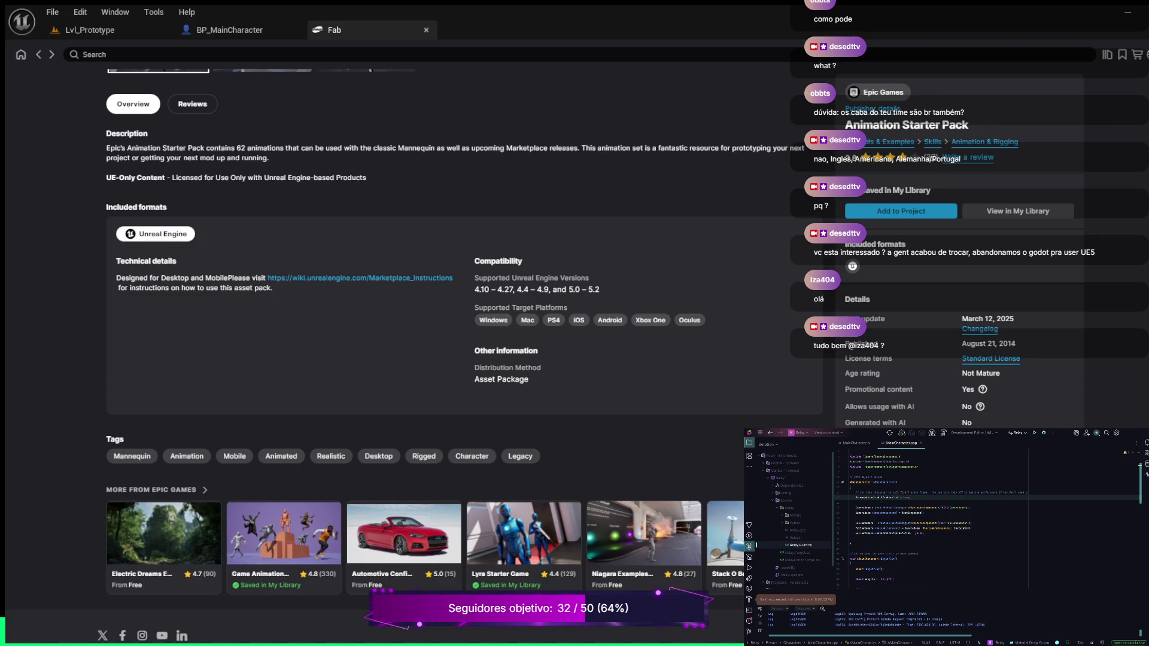
scroll(466, 352, "down", 1)
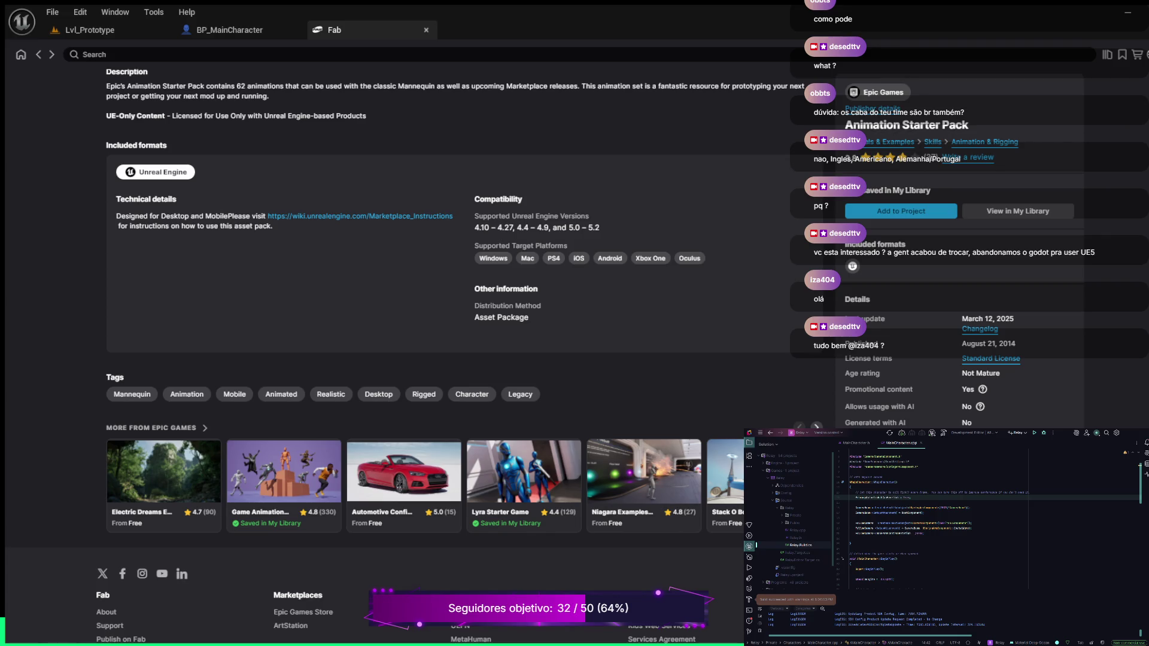
left_click(91, 30)
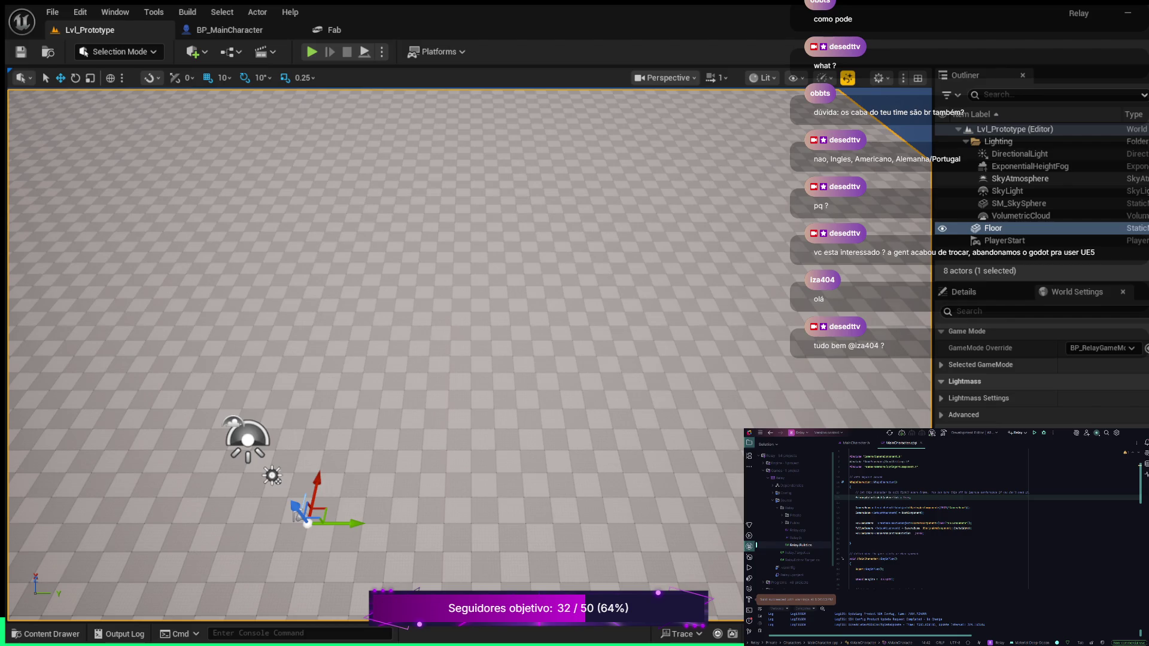
key("s")
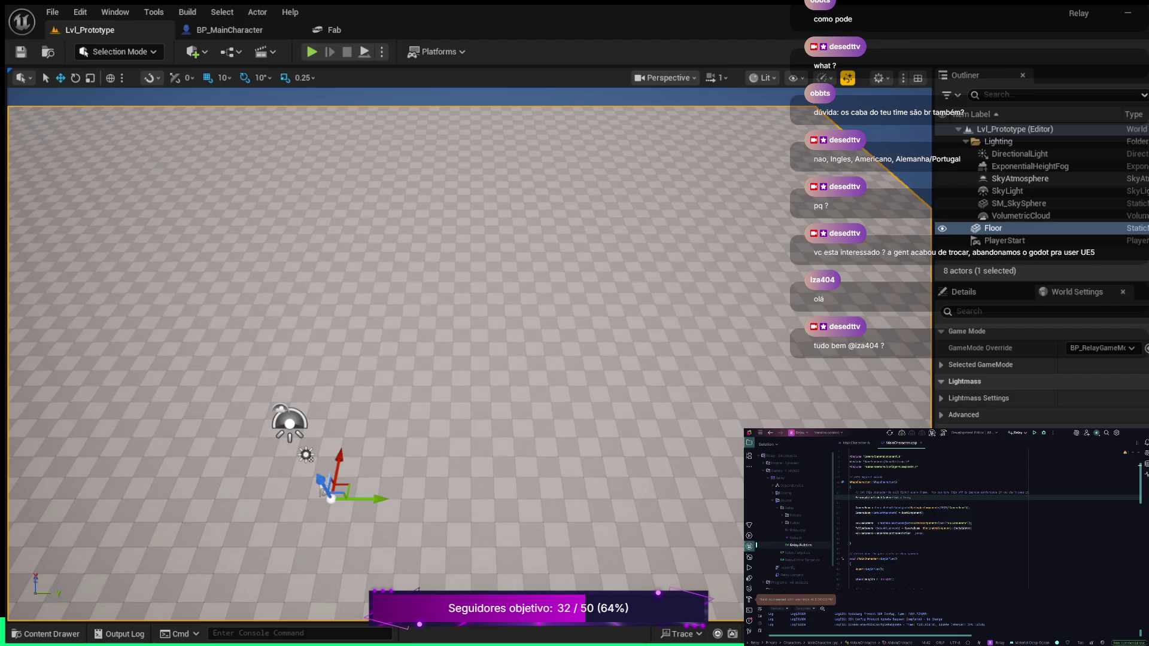
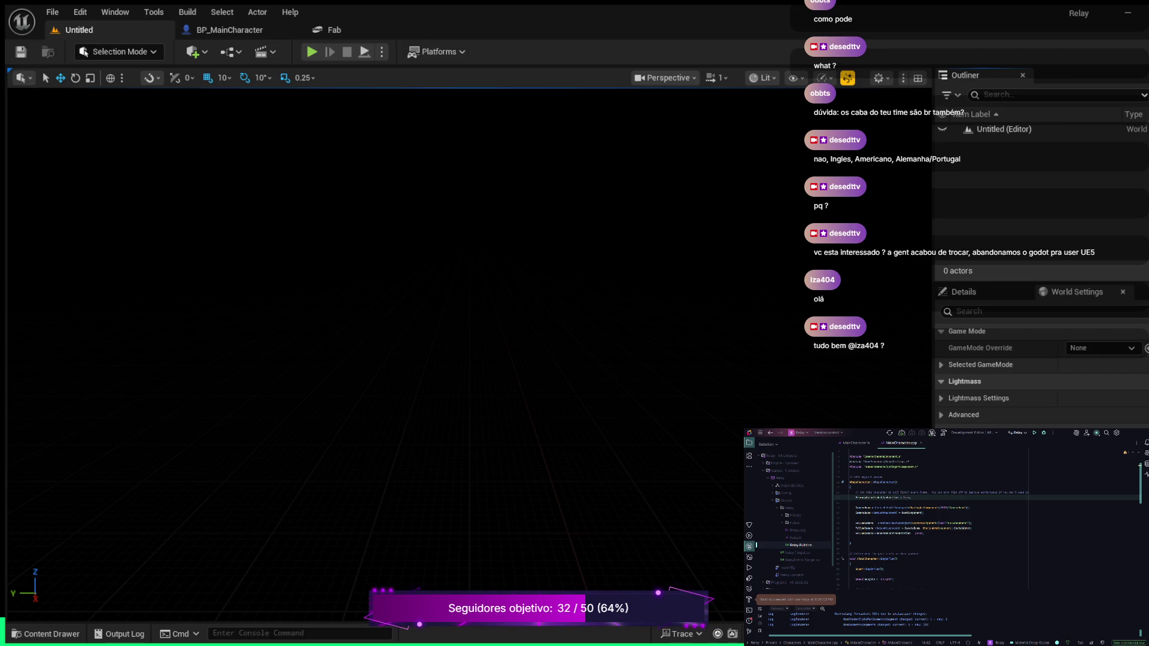
Run a brief test play of the level, then return to the BP_MainCharacter blueprint editor.
key("alt+p")
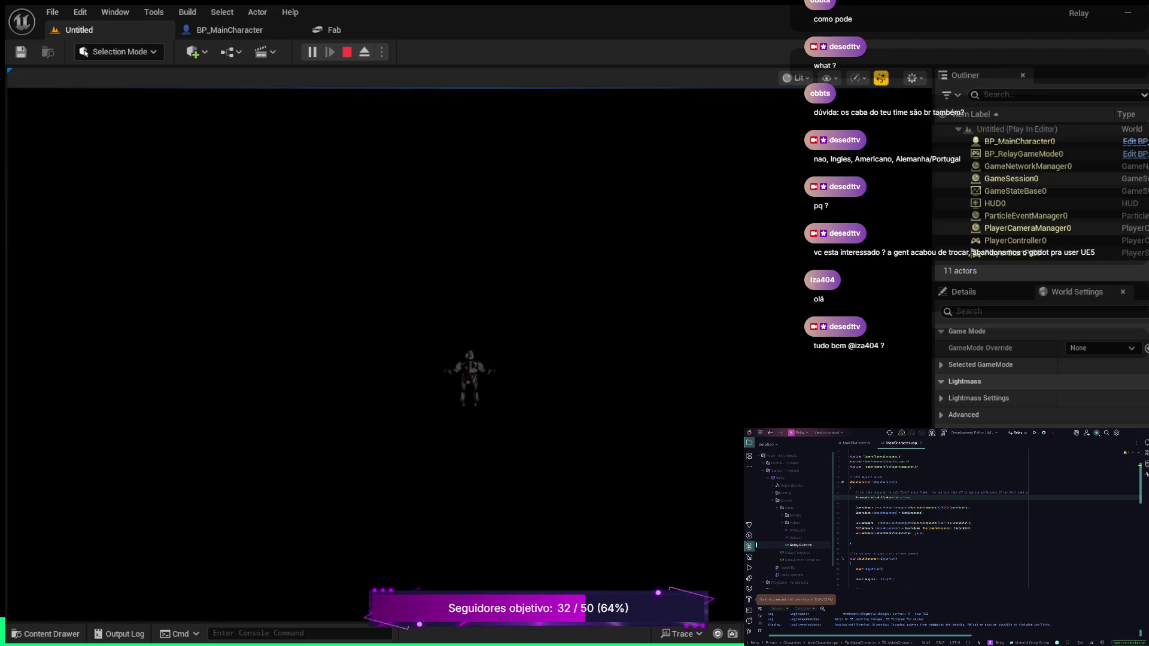
key("Escape")
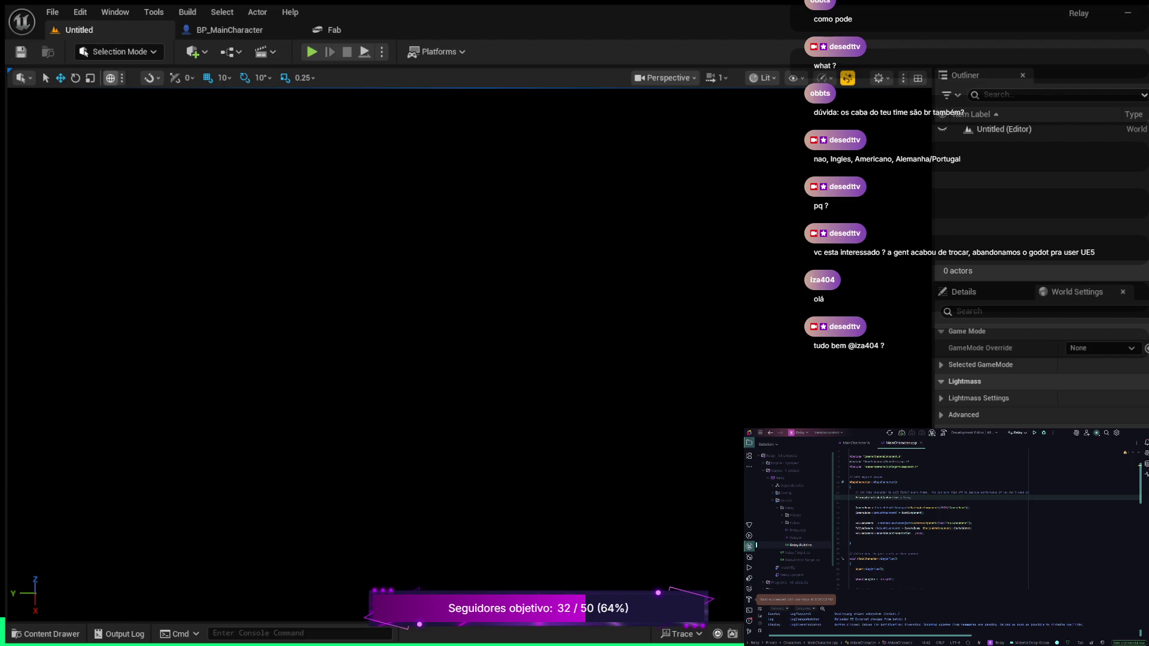
left_click(229, 30)
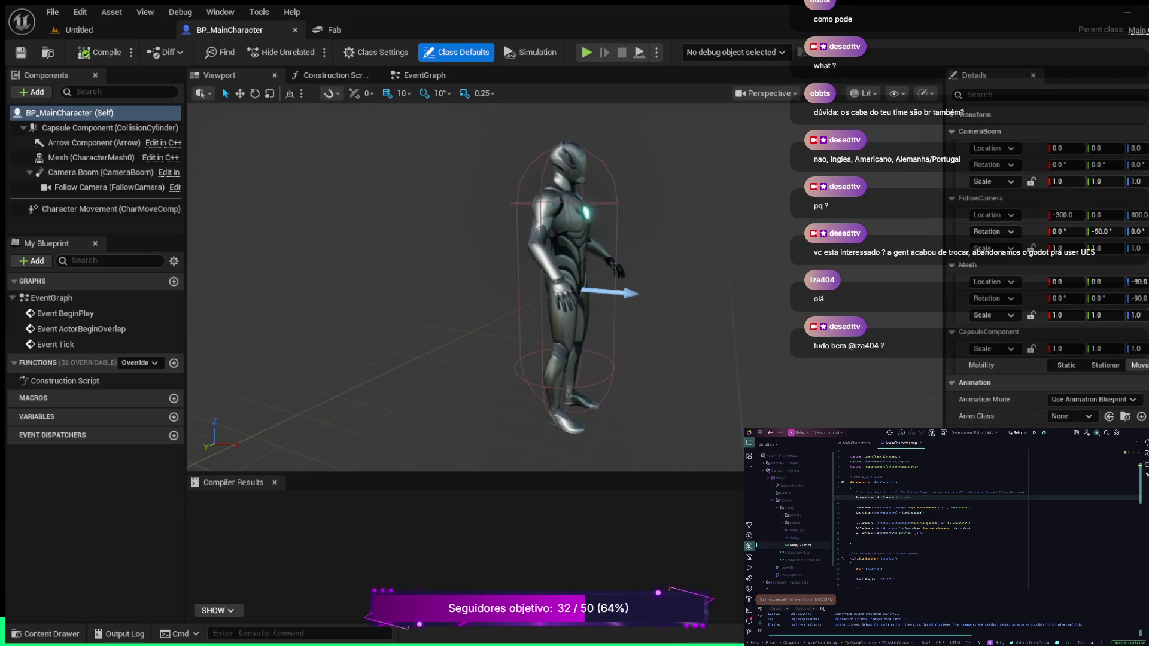
Load the Lvl_Prototype level from Content > Maps in the Content Drawer.
left_click(46, 634)
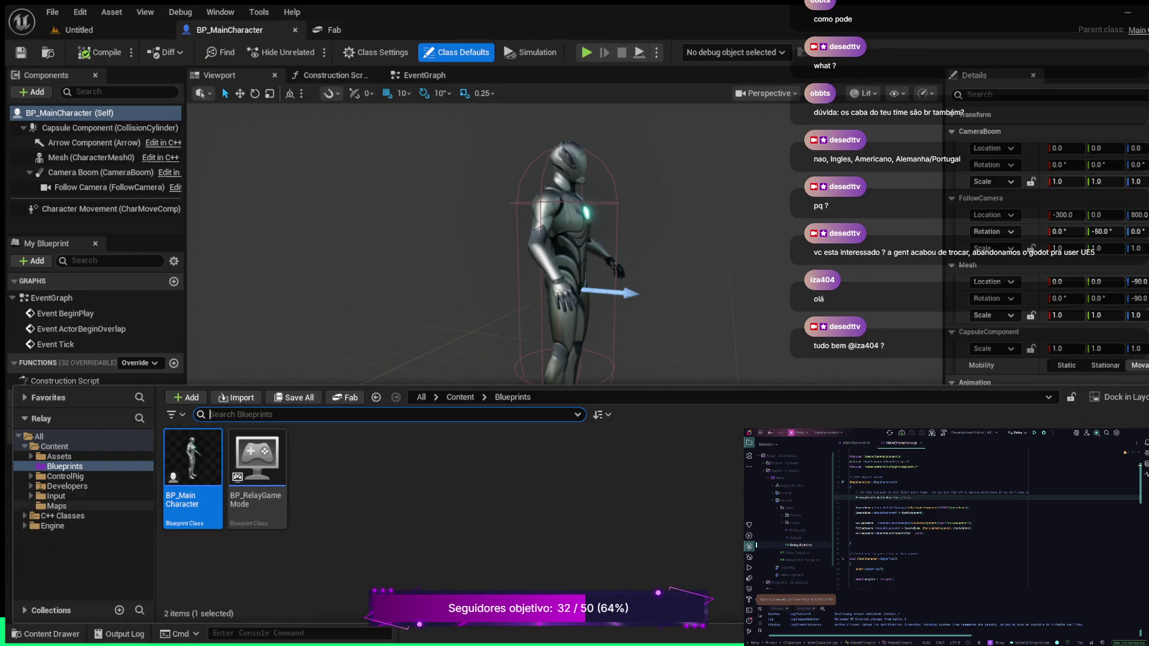
left_click(57, 507)
left_click(192, 473)
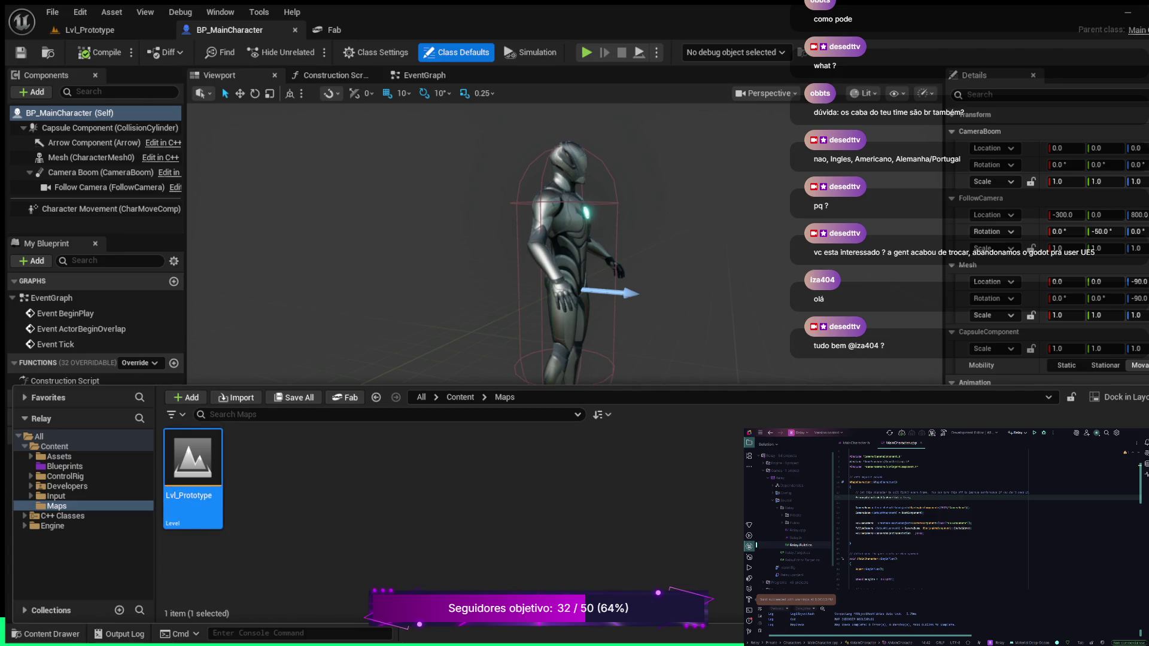
key("ctrl+space")
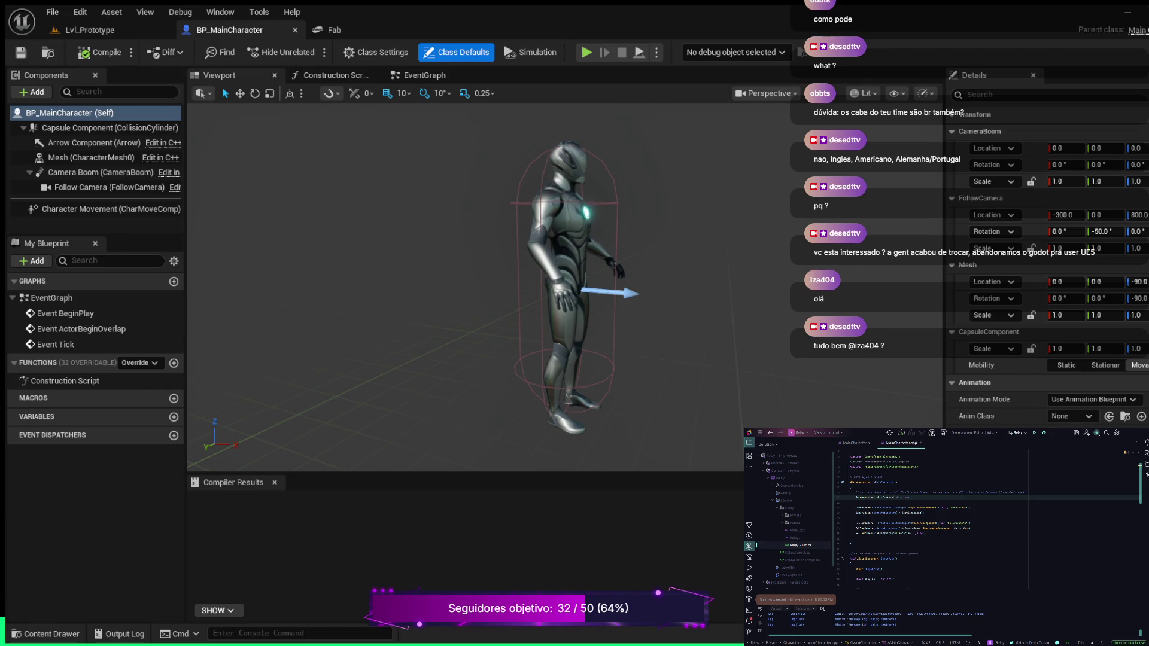
Return to Lvl_Prototype, turn the view toward the row of props, then move to ItemData.cpp.
left_click(90, 30)
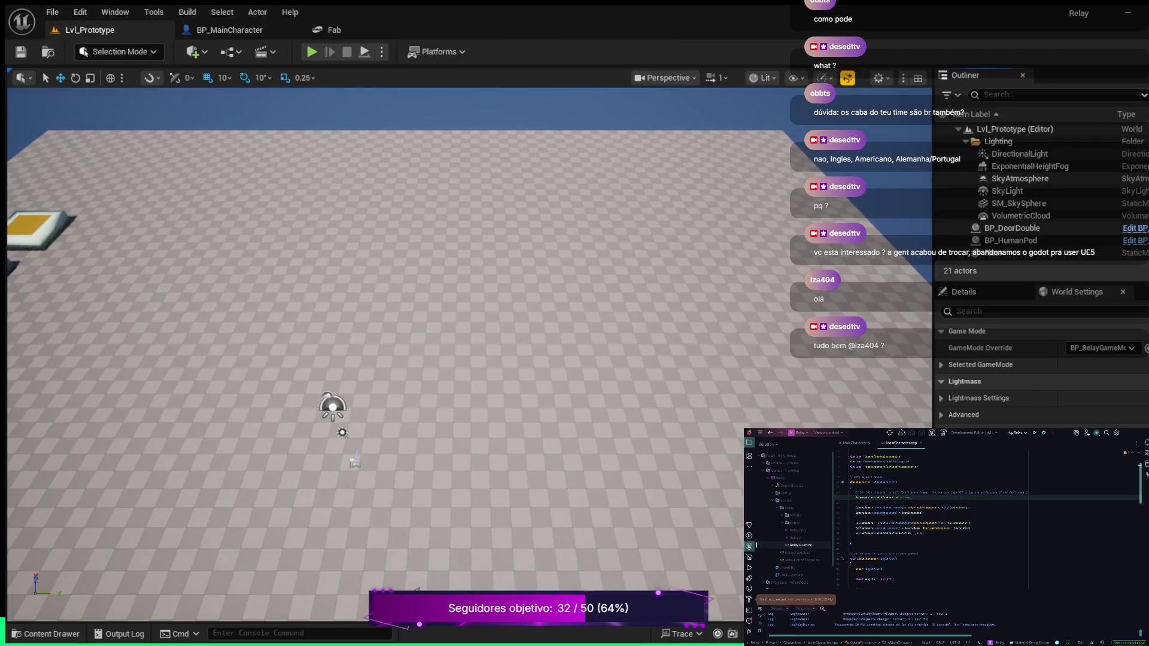
scroll(383, 347, "down", 3)
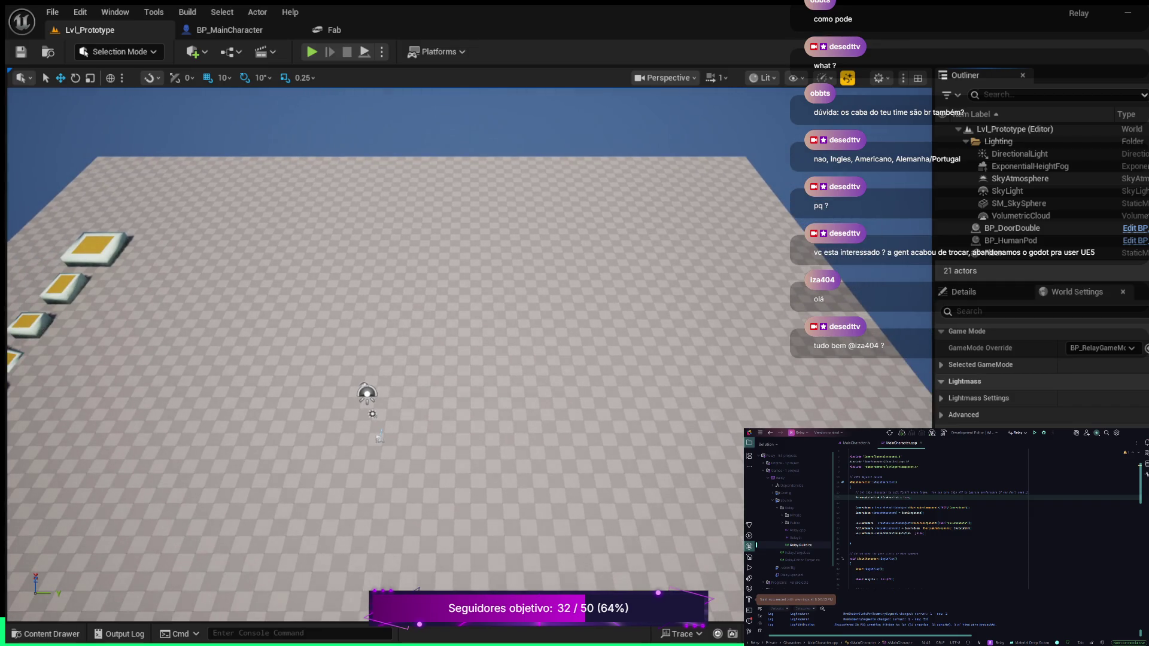
mouse_move(383, 348)
left_mouse_down()
mouse_move(264, 287)
mouse_move(203, 275)
left_mouse_up()
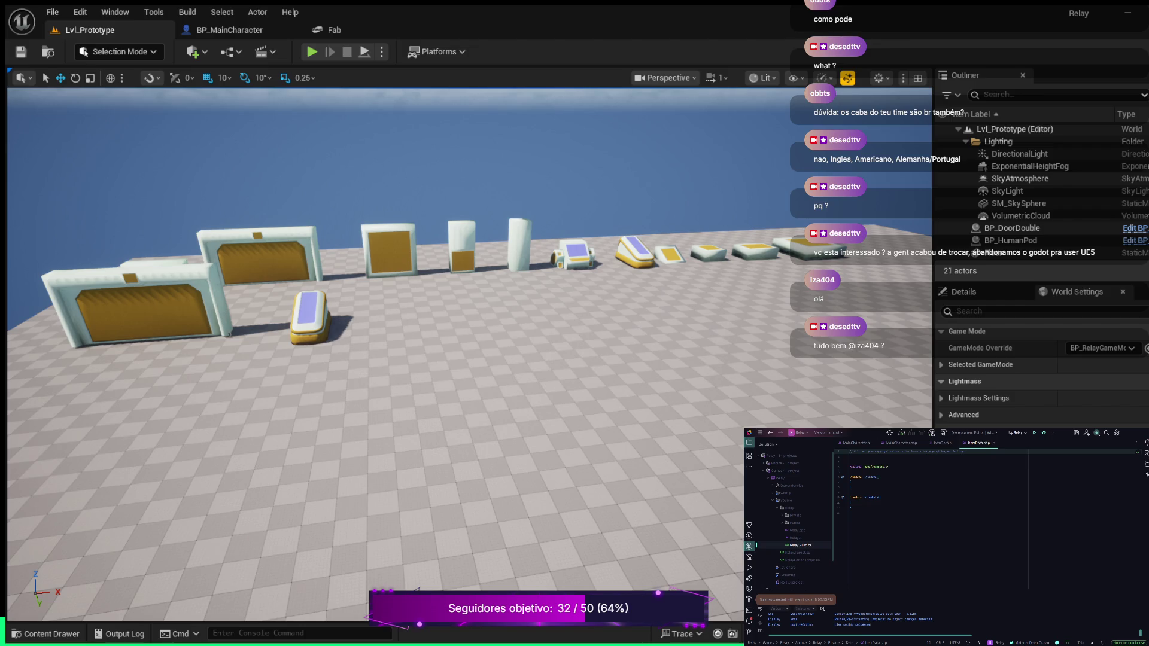
left_click(922, 469)
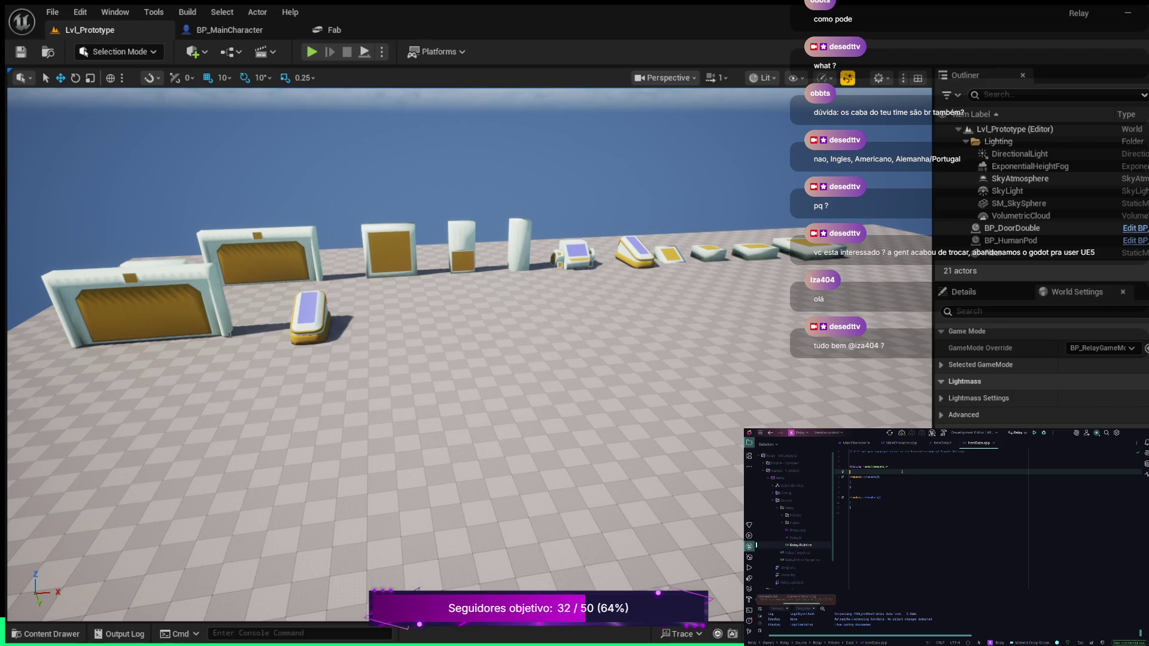
Delete all the code in ItemData.cpp.
left_click(900, 506)
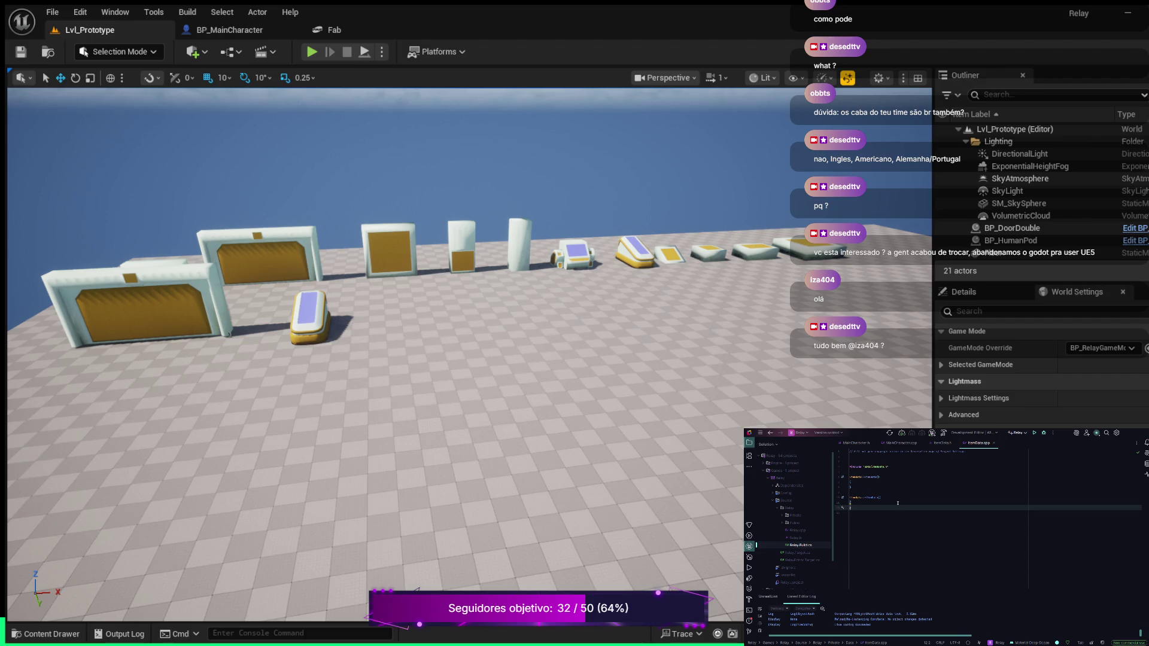
key("ctrl+a")
key("BackSpace")
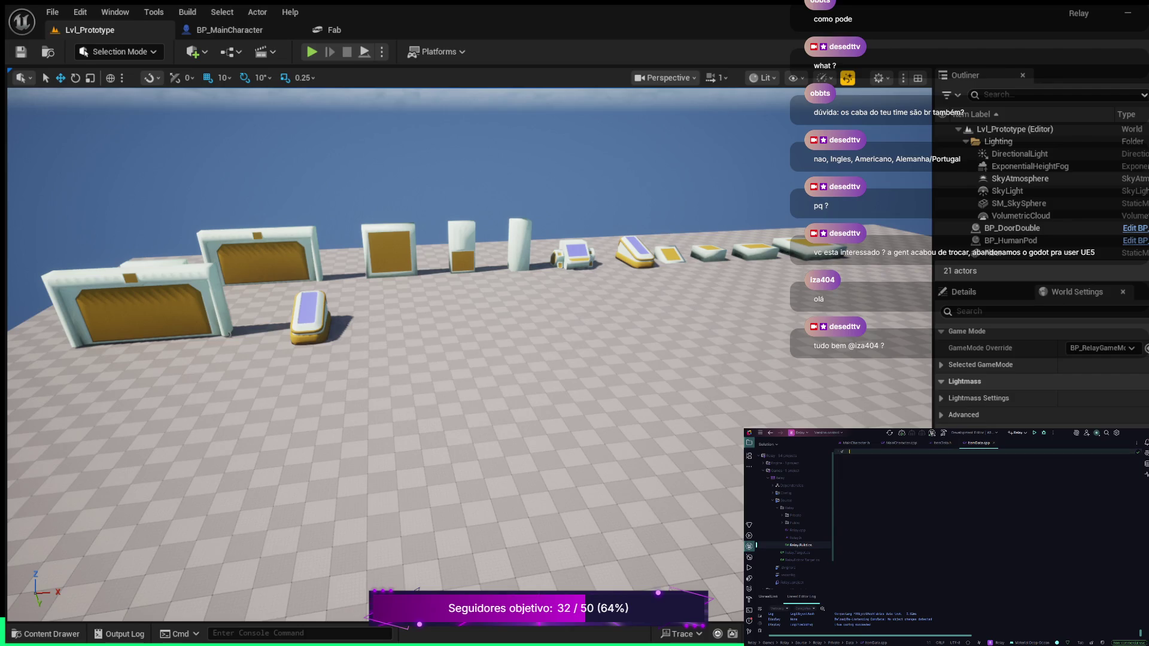
In ItemData.h, delete the class block on lines 7–15 and the top comment line.
left_click(943, 443)
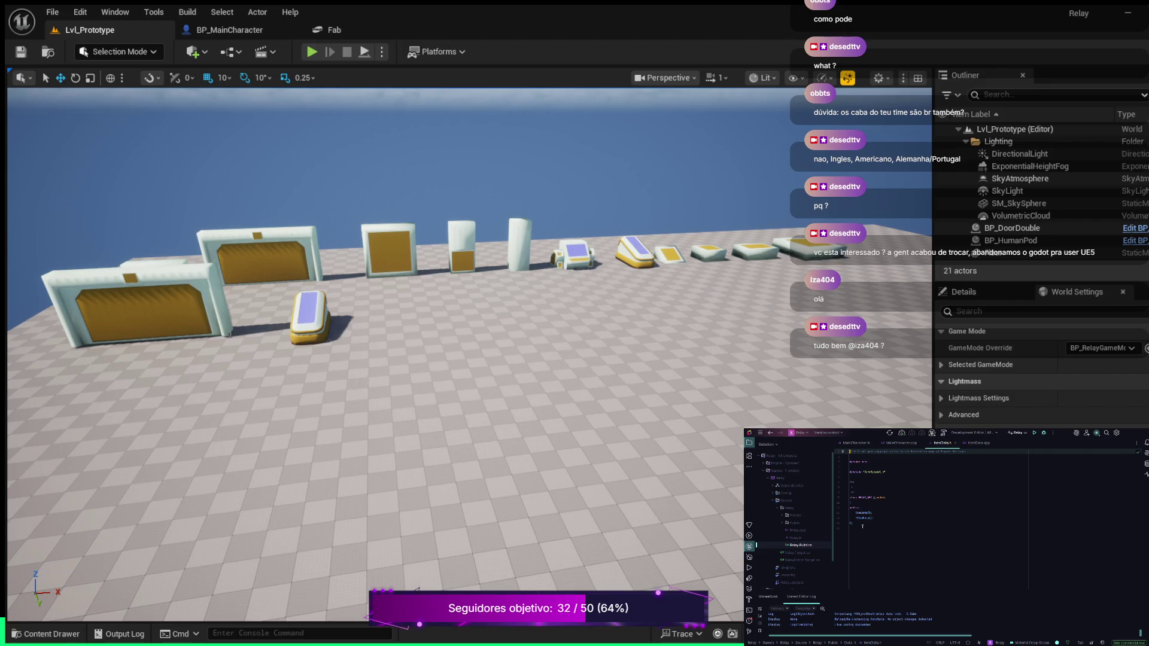
key("shift+Up")
key("shift+Up")
key("shift+Up")
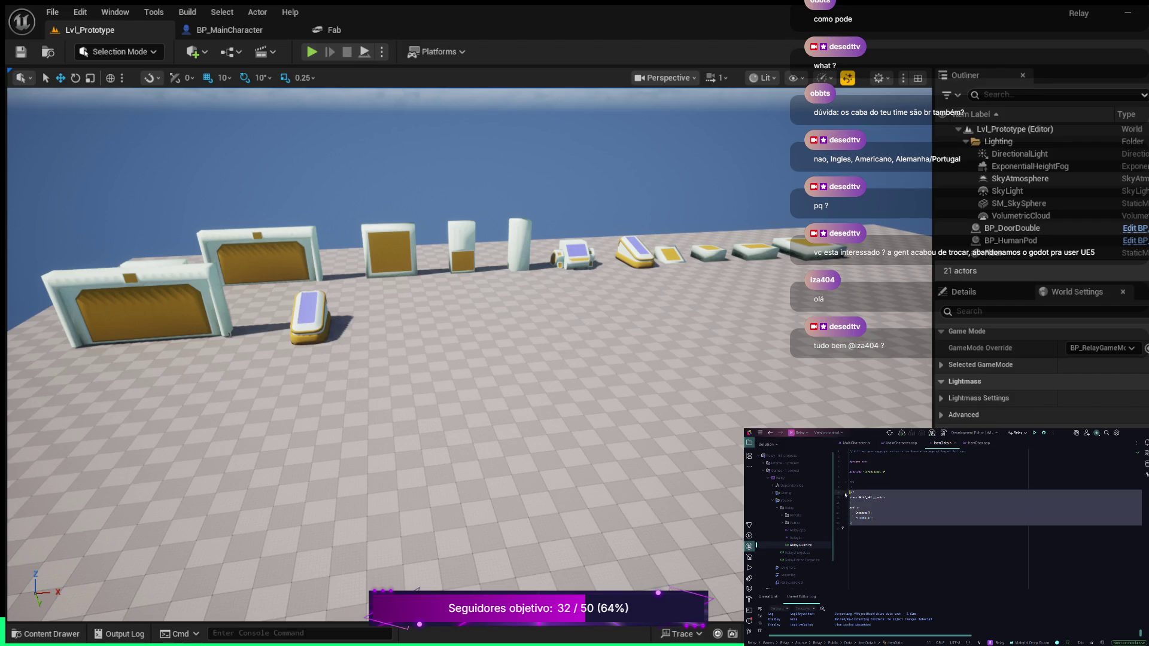
key("BackSpace")
key("Up")
key("Up")
key("Up")
key("Up")
key("Up")
key("Up")
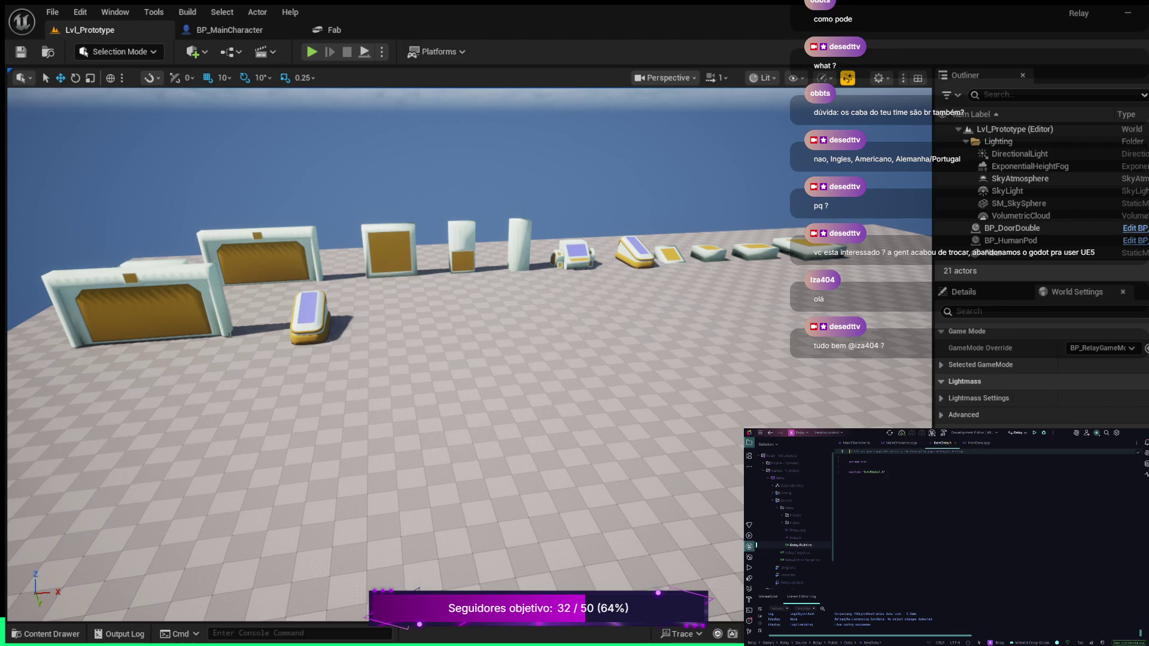
key("ctrl+x")
key("ctrl+x")
left_click(893, 462)
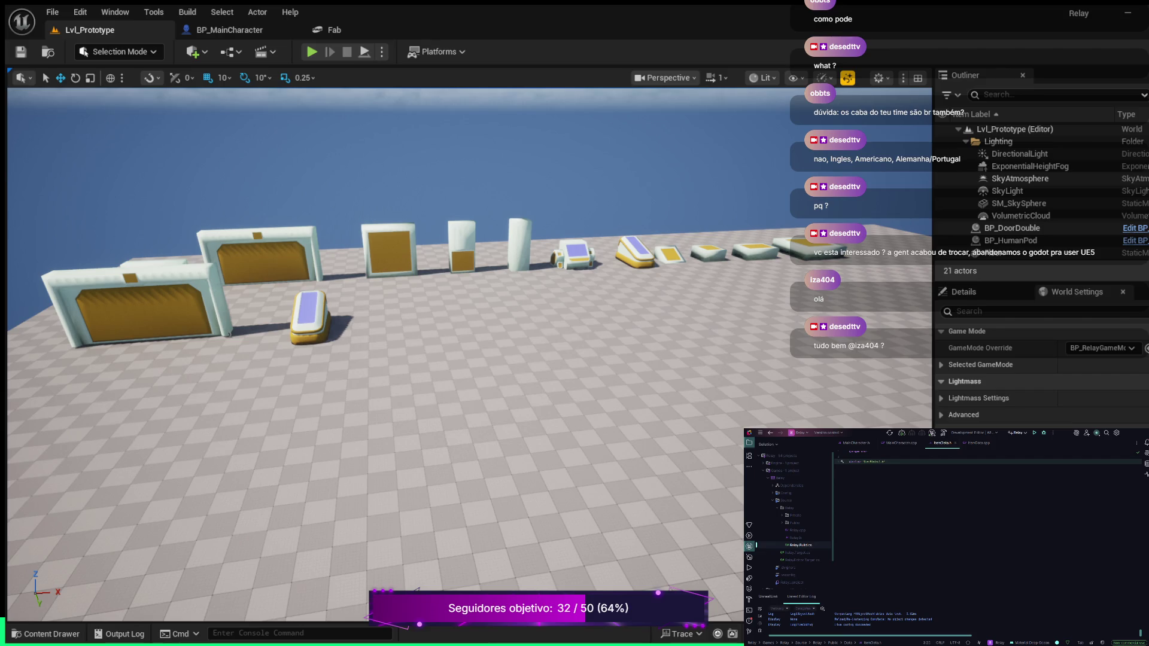
Add a second #include line for the generated header below the first include.
key("Return")
key("ctrl+v")
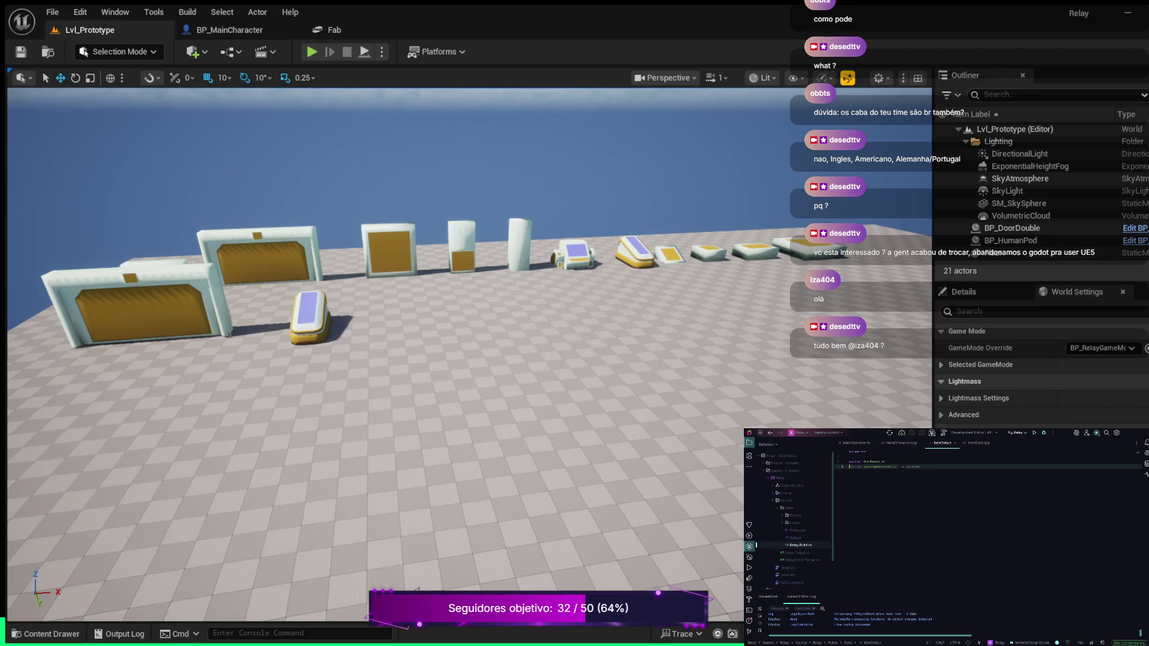
key("ctrl+z")
type("s")
key("Return")
key("Return")
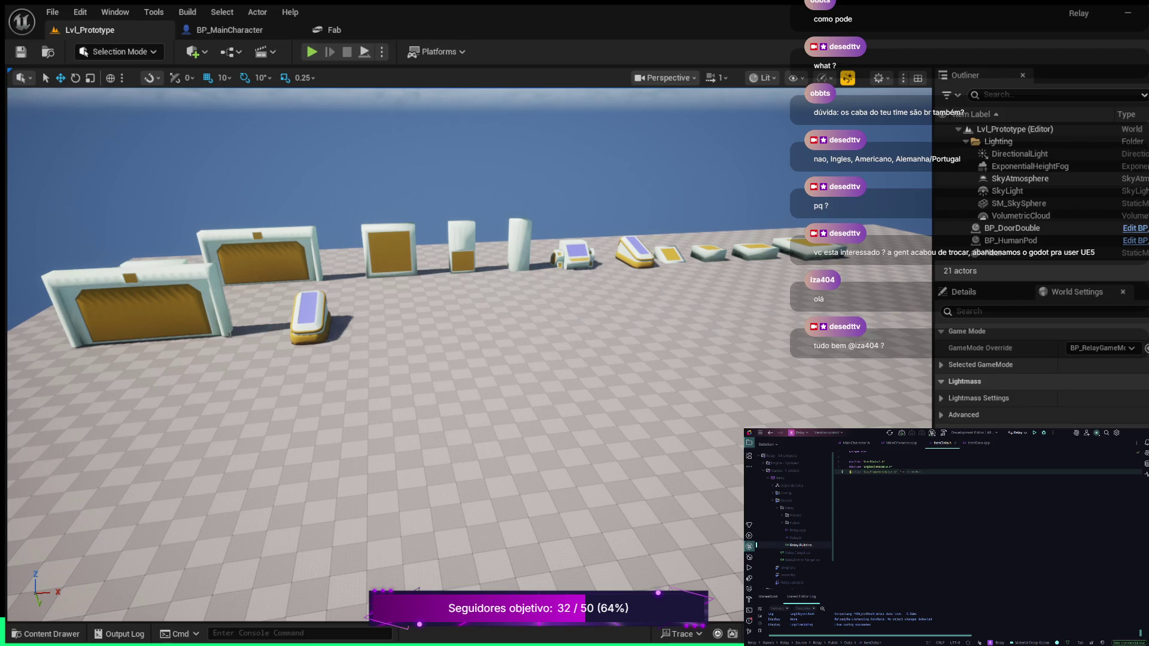
key("Escape")
type("\"I")
type("ed.h")
Start the class declaration below the includes using the suggested class name.
key("Return")
key("Return")
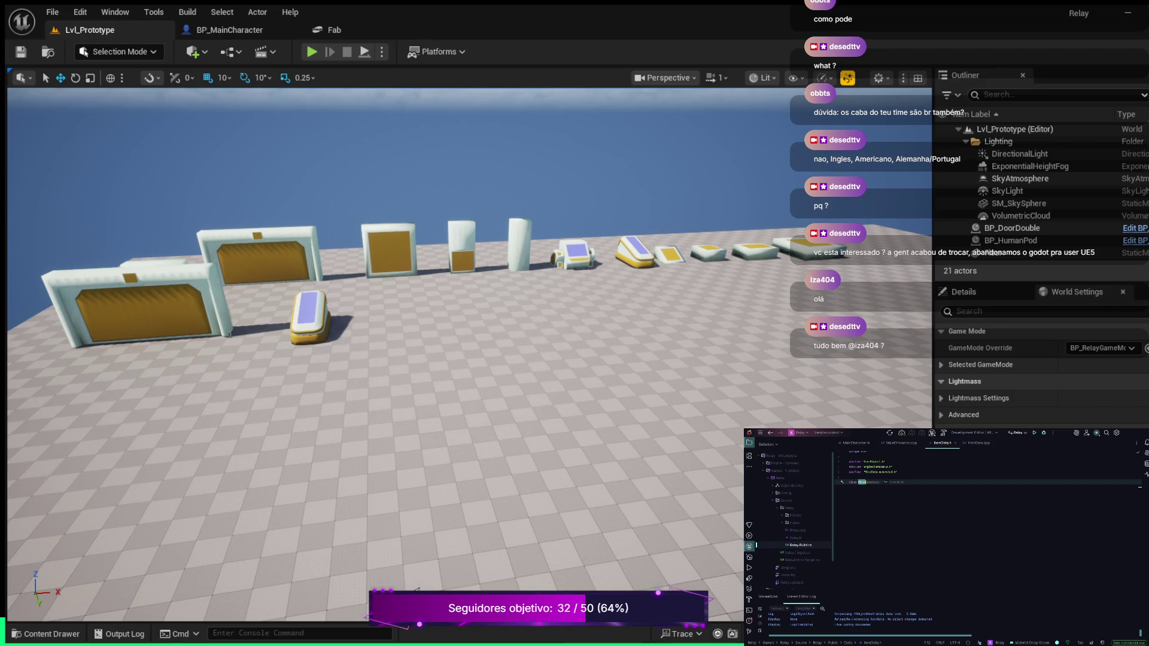
key("Tab")
key("Return")
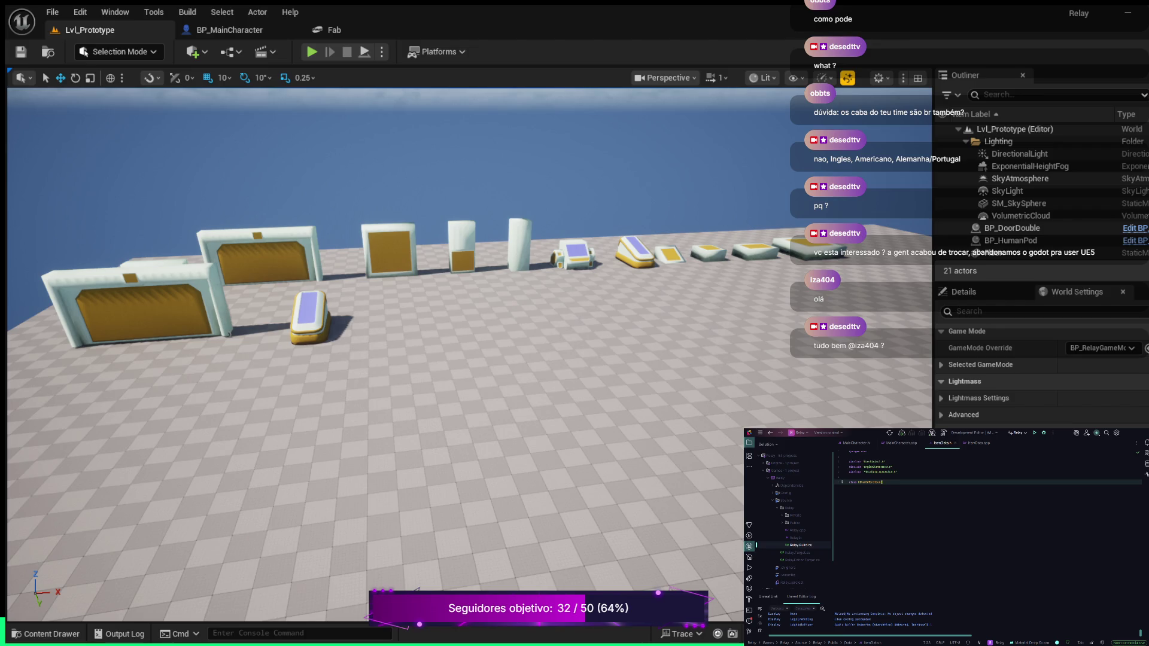
Add a comment and an EItemType : uint8 enum with an open brace block.
key("Return")
key("Return")
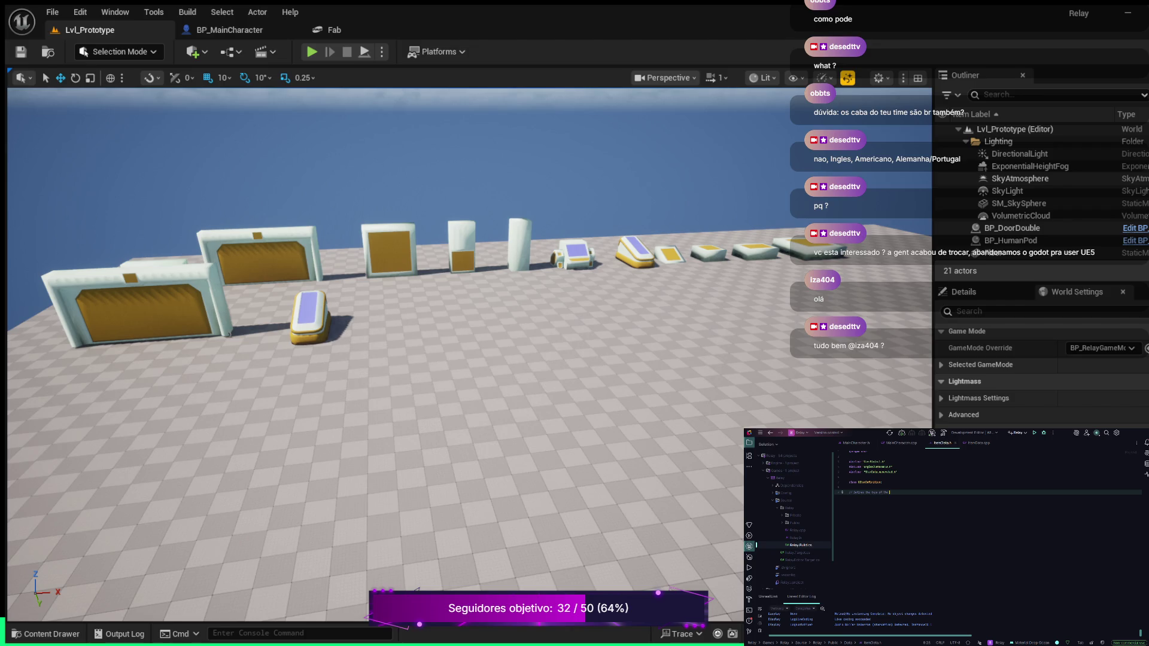
key("Tab")
key("Return")
key("ctrl+z")
key("Return")
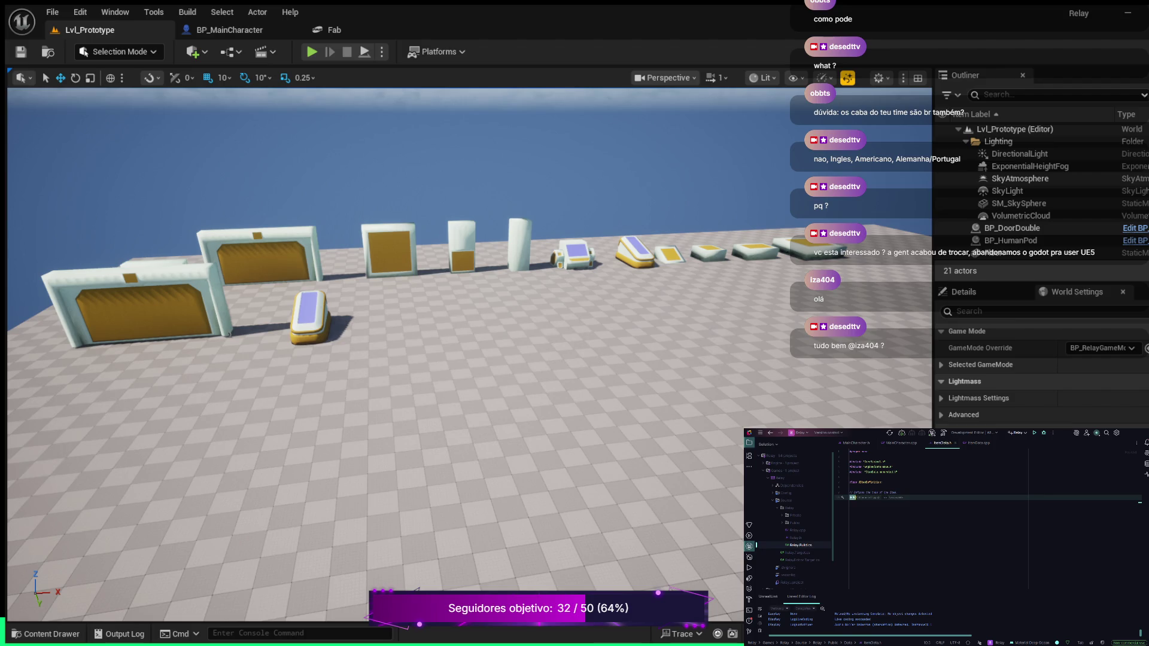
key("Tab")
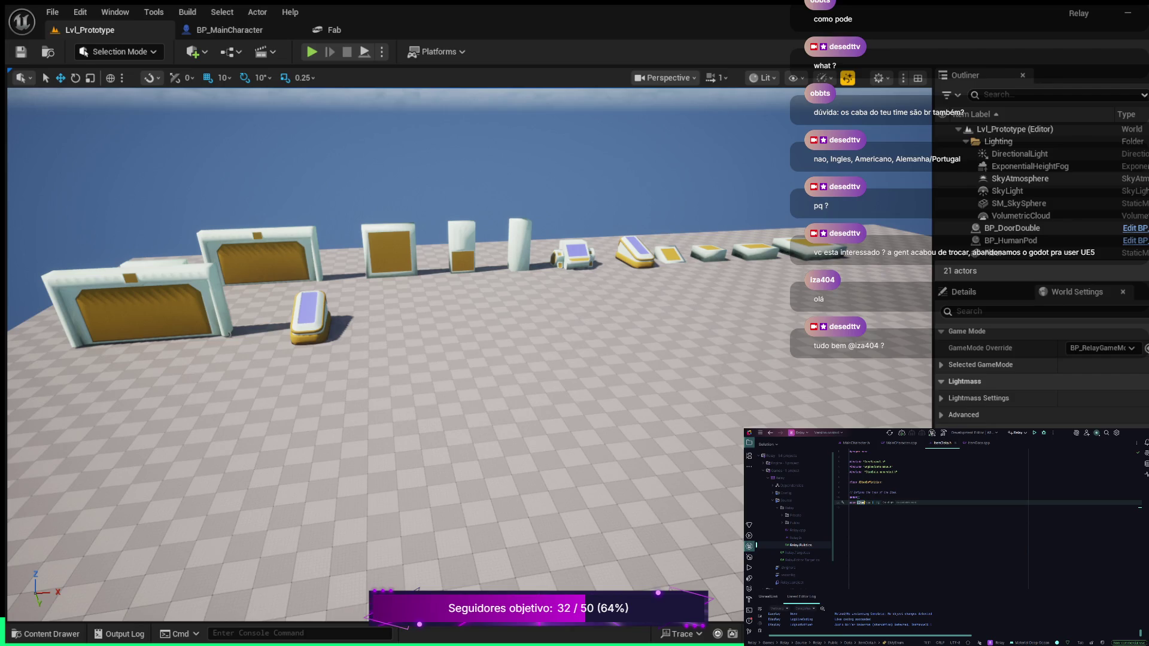
type("ype : ui")
type("nt8 {")
key("Return")
Make the enum UENUM(BlueprintType) and add its first entry Tool with display name Tool.
left_click(855, 502)
left_click(857, 498)
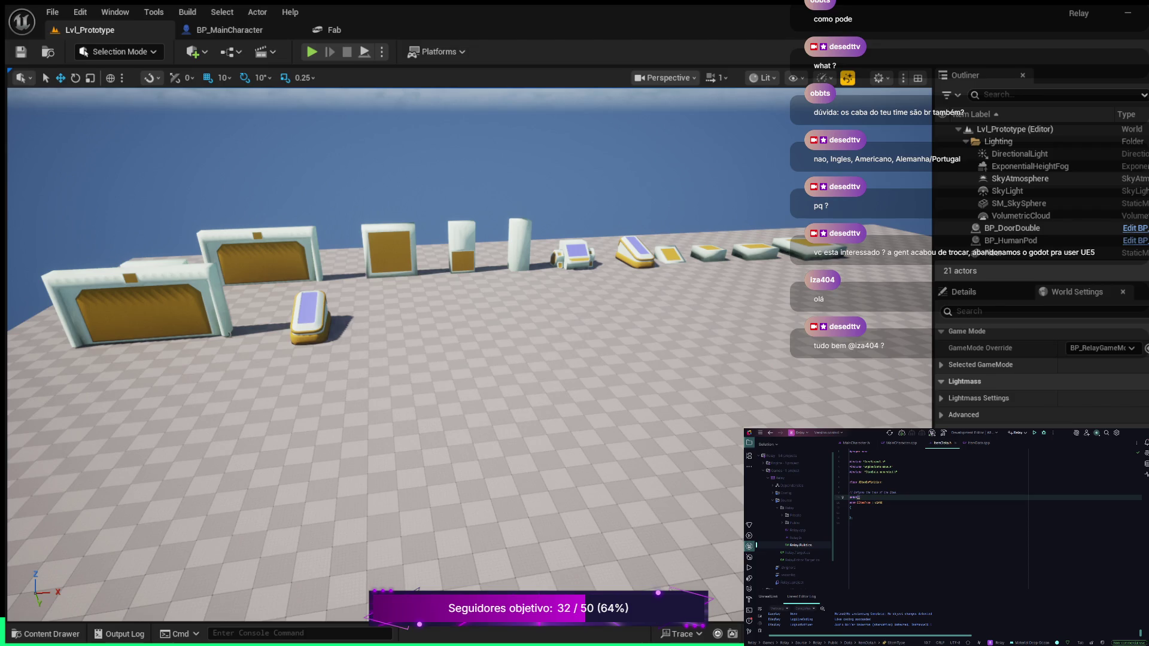
type("Blue")
key("Tab")
key("Down")
key("Down")
key("Down")
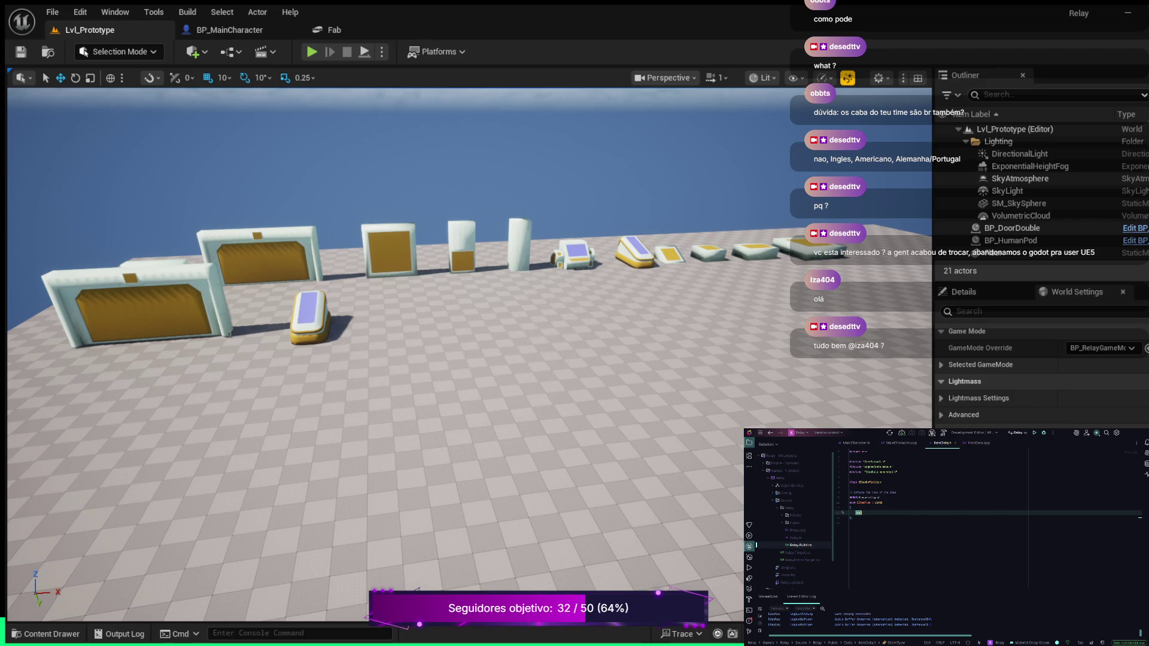
type("l")
key("Tab")
Add a Consumable entry with its UMETA display name to EItemType.
type(",")
key("Return")
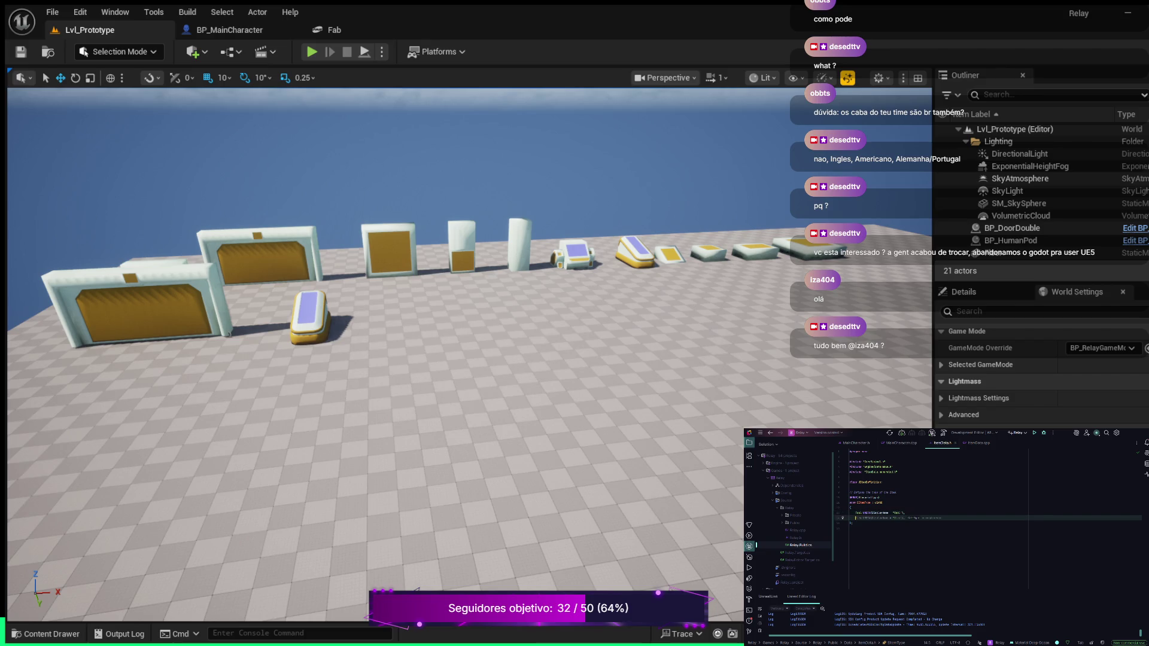
key("Escape")
type("Consumable")
key("Tab")
Close the enum entry list with a comma and write a comment line below it.
type(",")
key("Down")
key("Down")
key("Down")
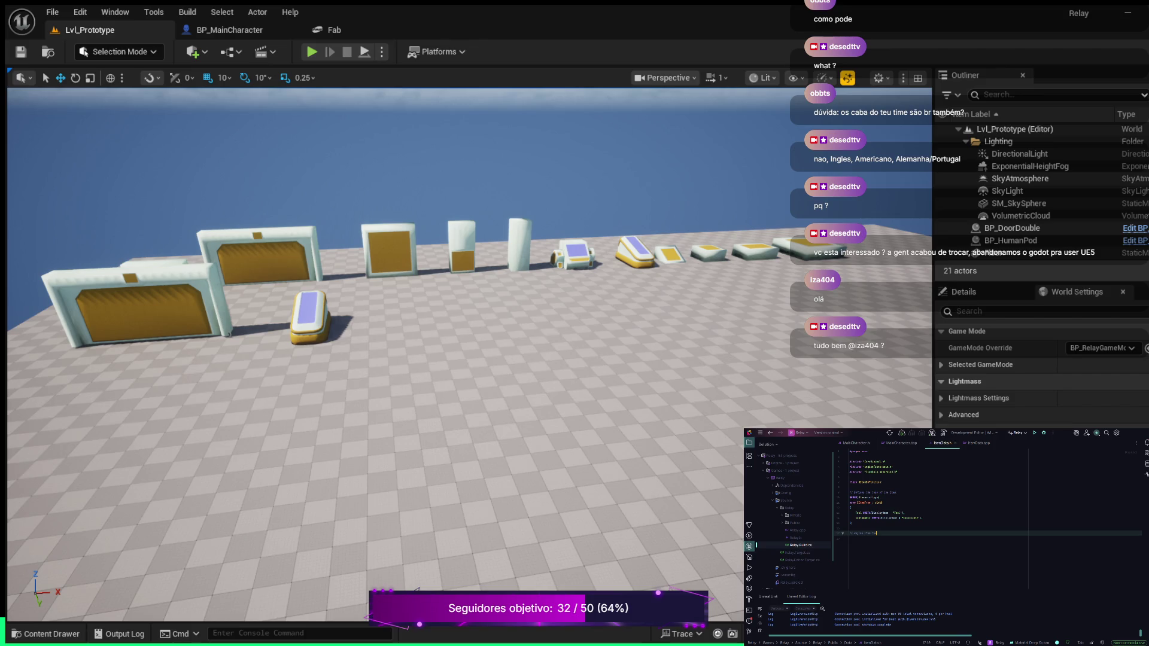
key("Return")
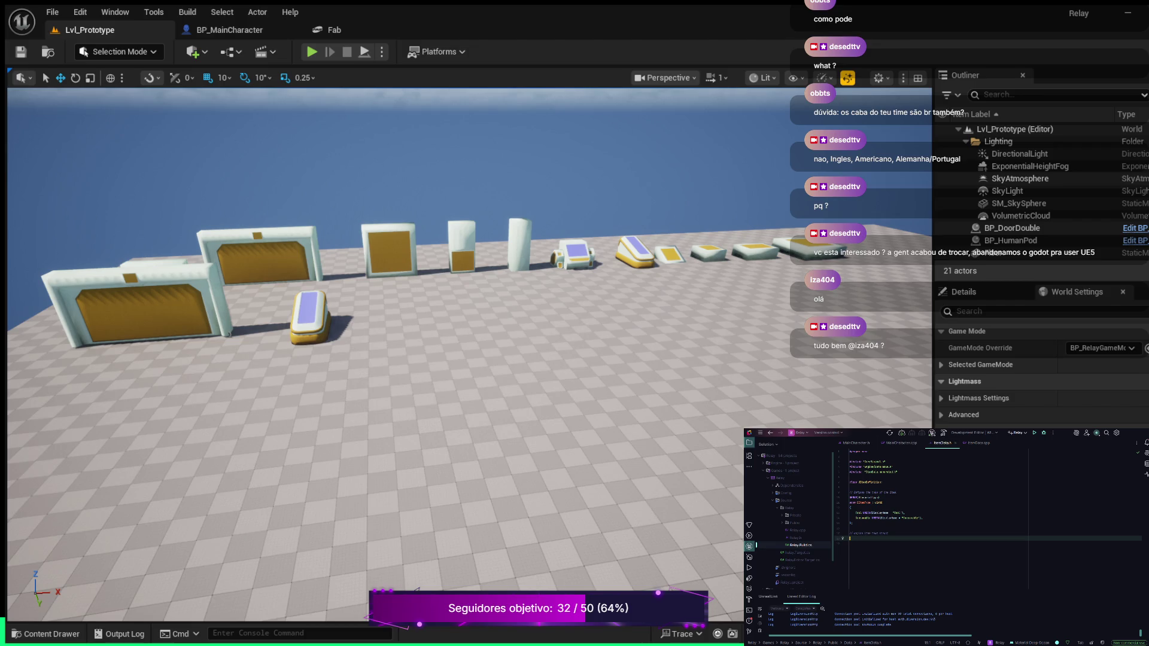
Add a USTRUCT(BlueprintType) struct with GENERATED_BODY() and begin a UPROPERTY(EditAnywhere) inside it.
type("U")
key("Tab")
key("Return")
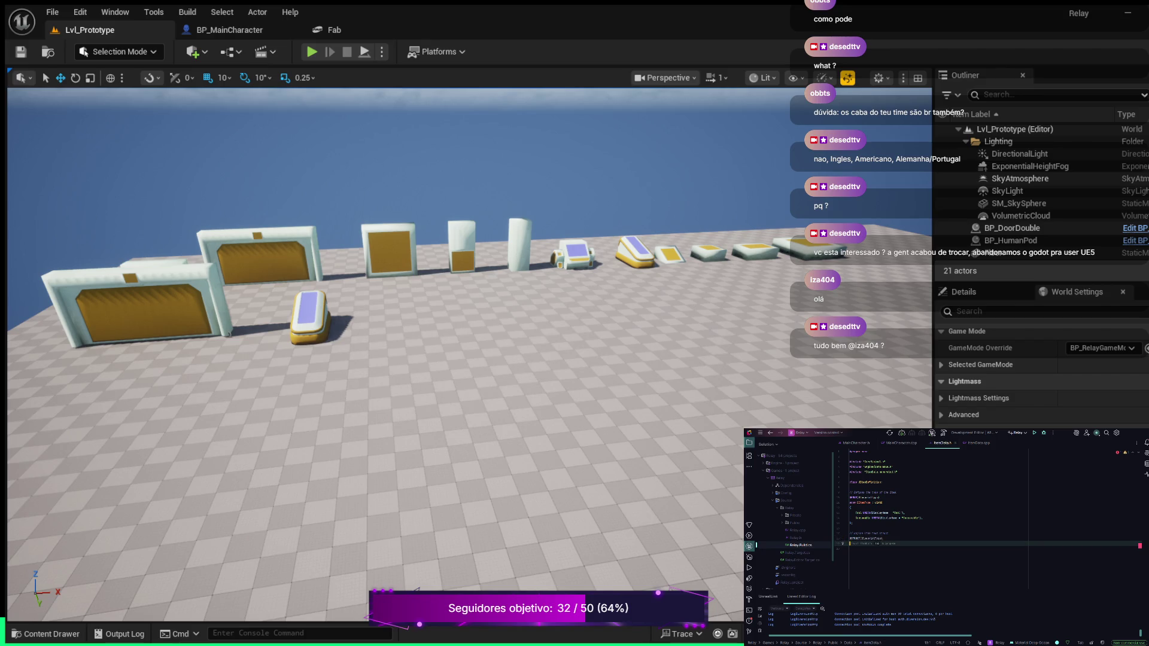
type("UCT")
key("Return")
key("BackSpace")
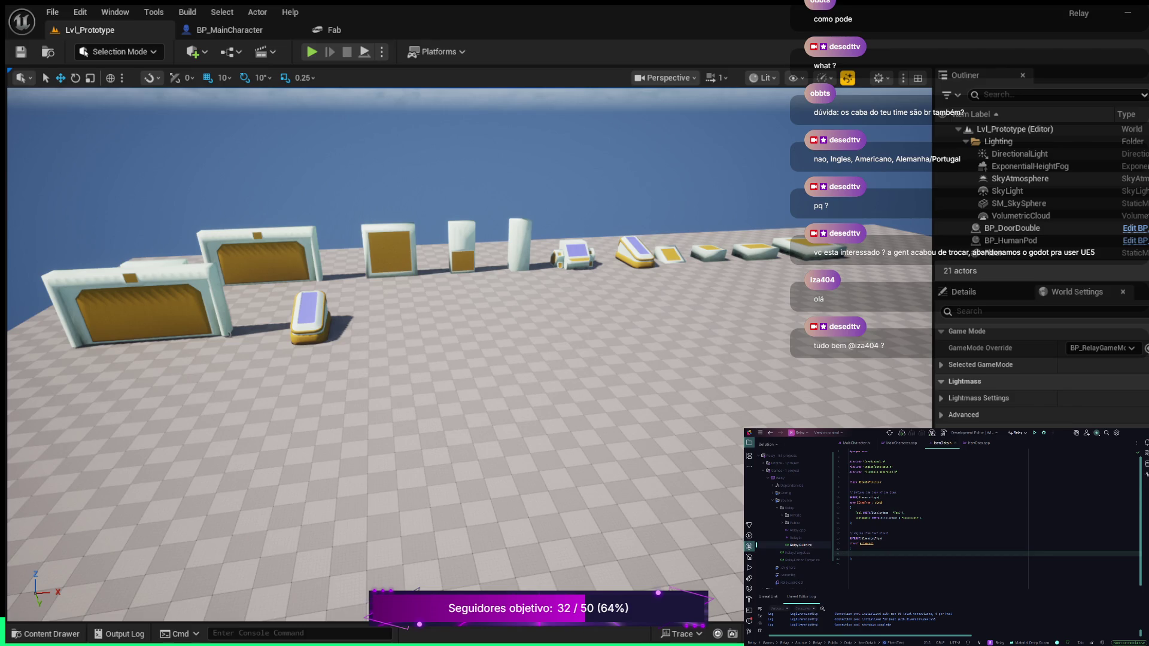
left_click(869, 553)
type("UPROPERTY(")
type("EditAnywhere")
Rewrite the comment line above the property inside the struct.
key("Return")
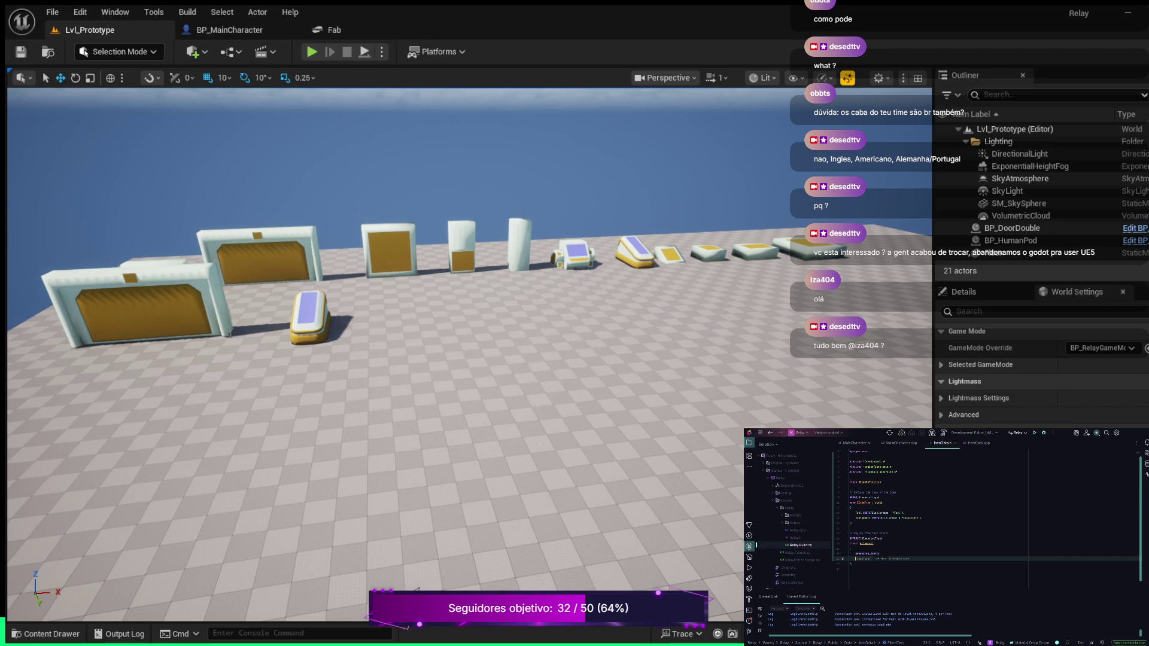
key("Return")
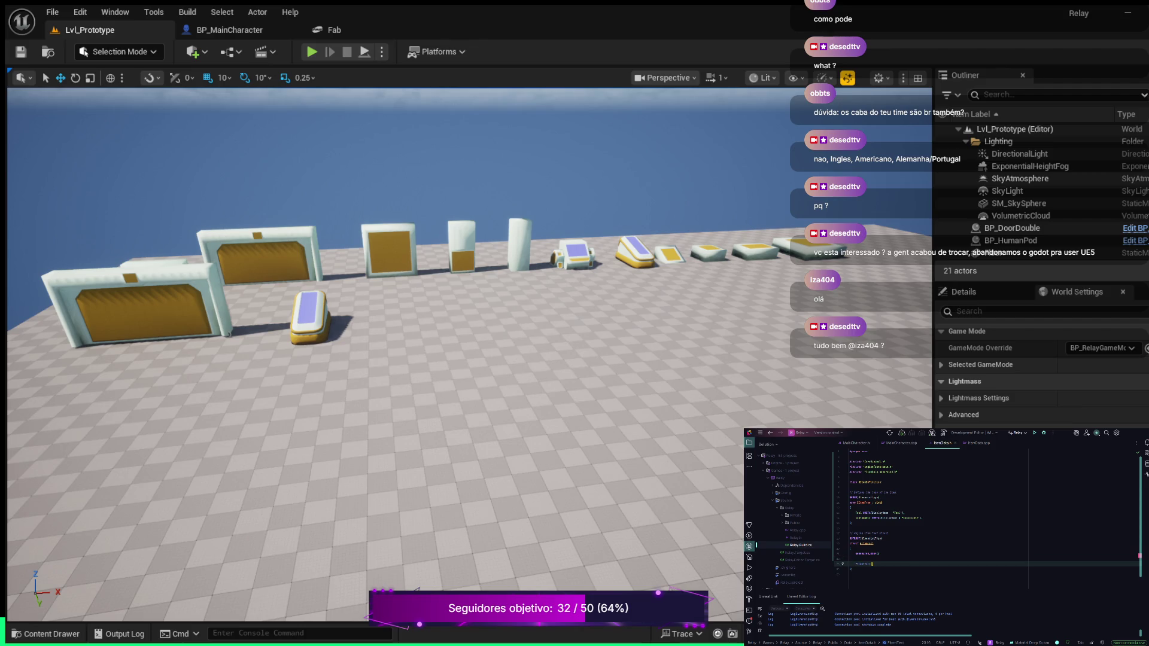
key("ctrl+BackSpace")
key("BackSpace")
key("BackSpace")
key("BackSpace")
key("Return")
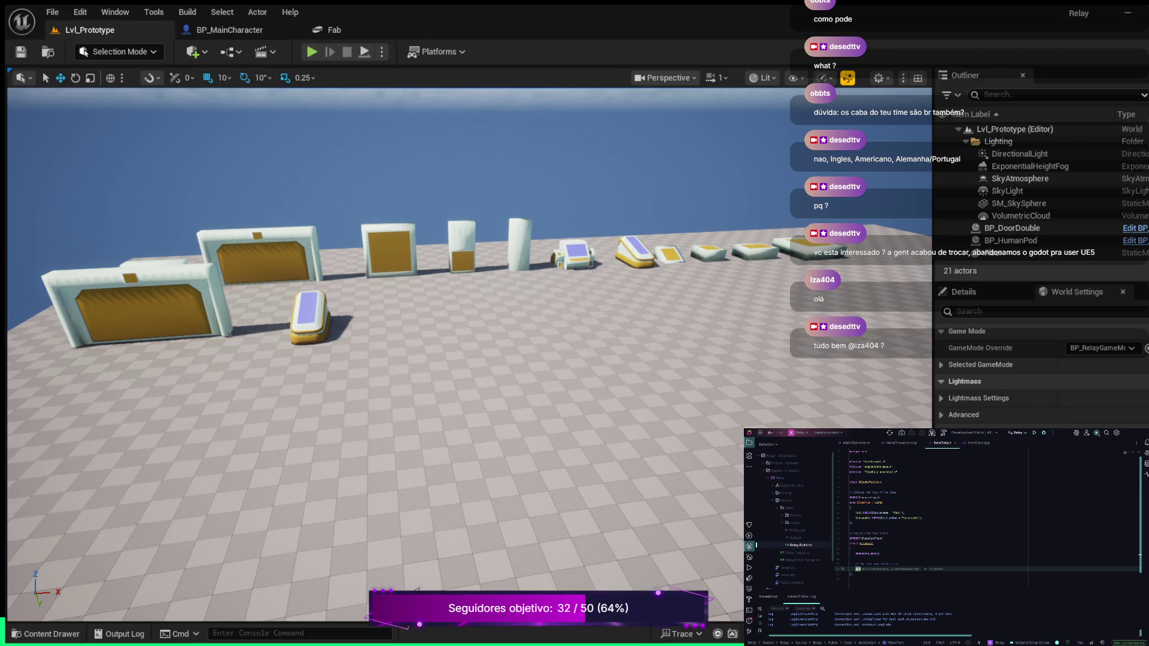
Add the UPROPERTY line with an FText Name; declaration and start a new // comment.
key("Tab")
key("Return")
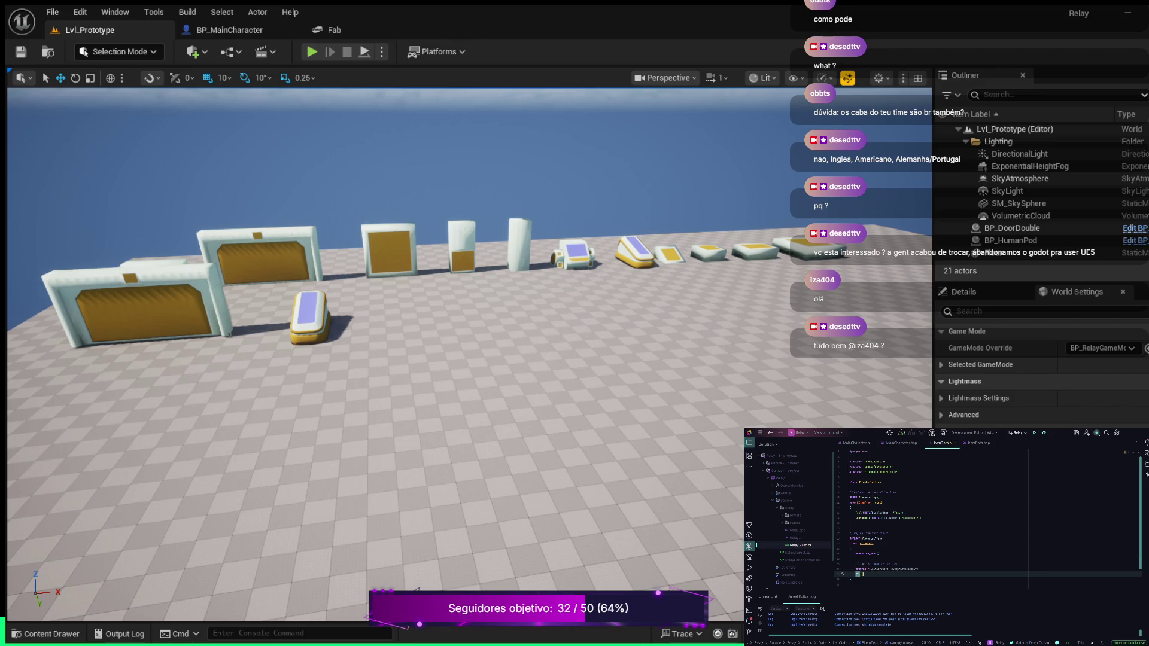
type("Name")
key("Return")
key("Return")
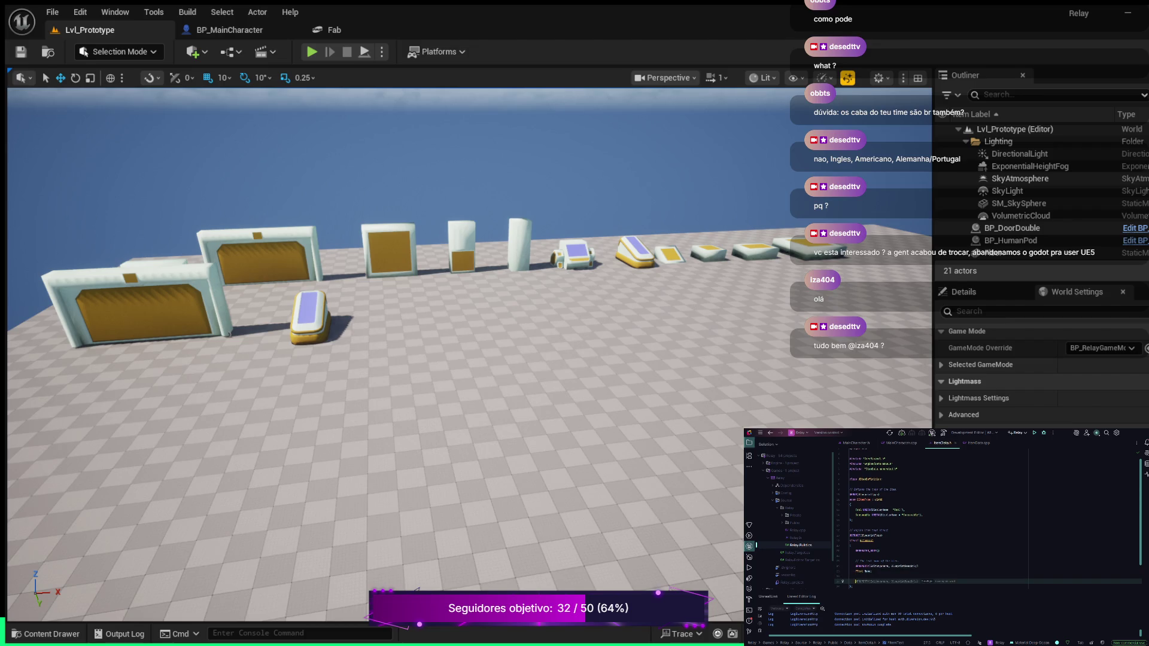
type("//")
key("Return")
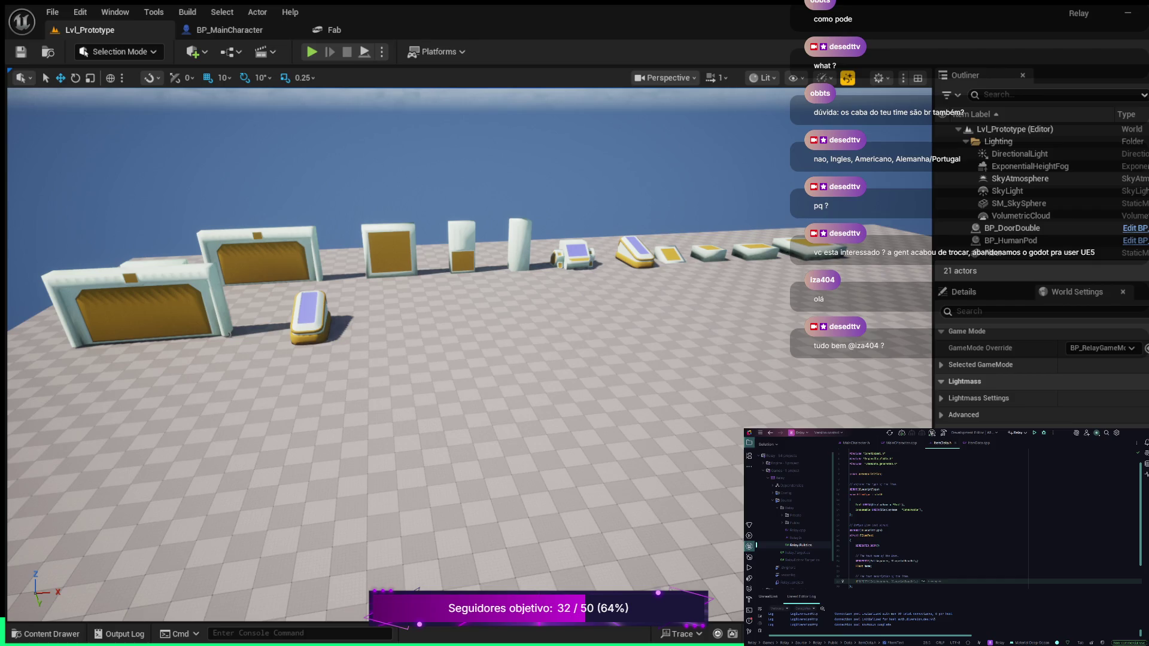
Add a UPROPERTY-marked FText Description declaration to the struct.
key("Tab")
key("Return")
key("Tab")
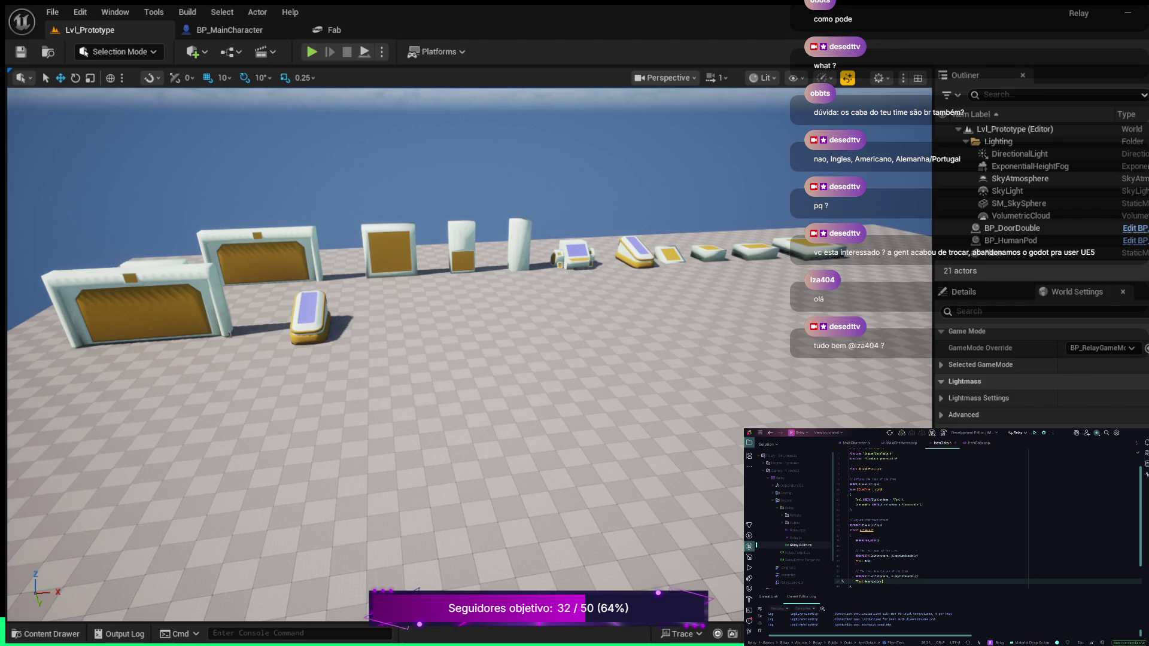
key("Down")
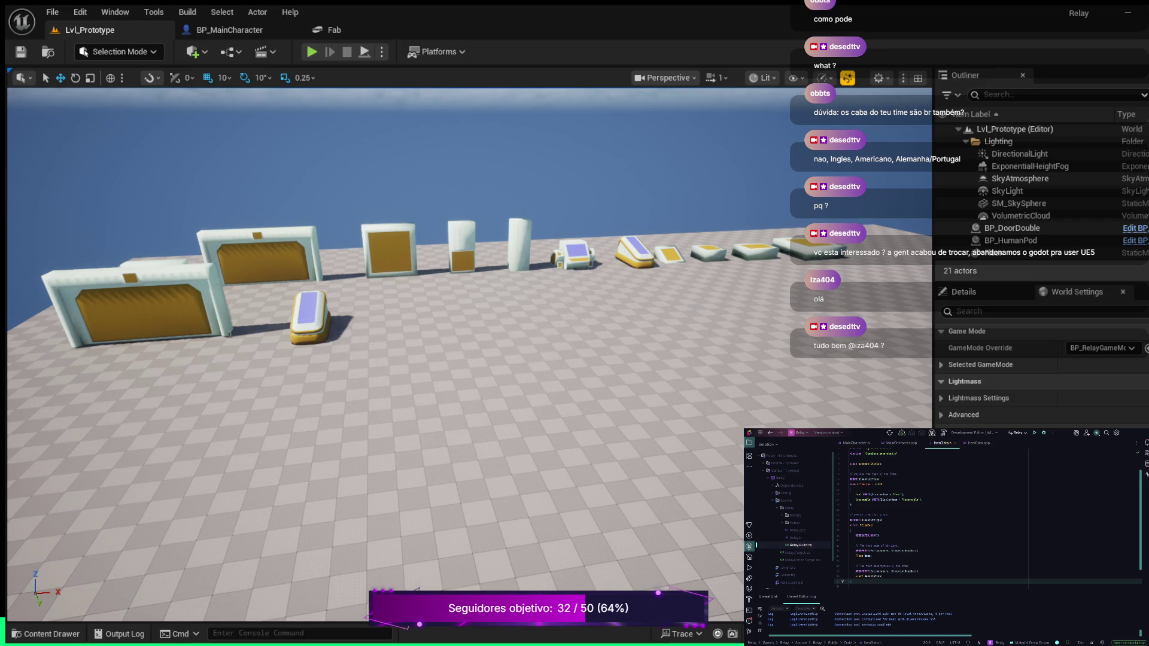
key("Down")
key("Down")
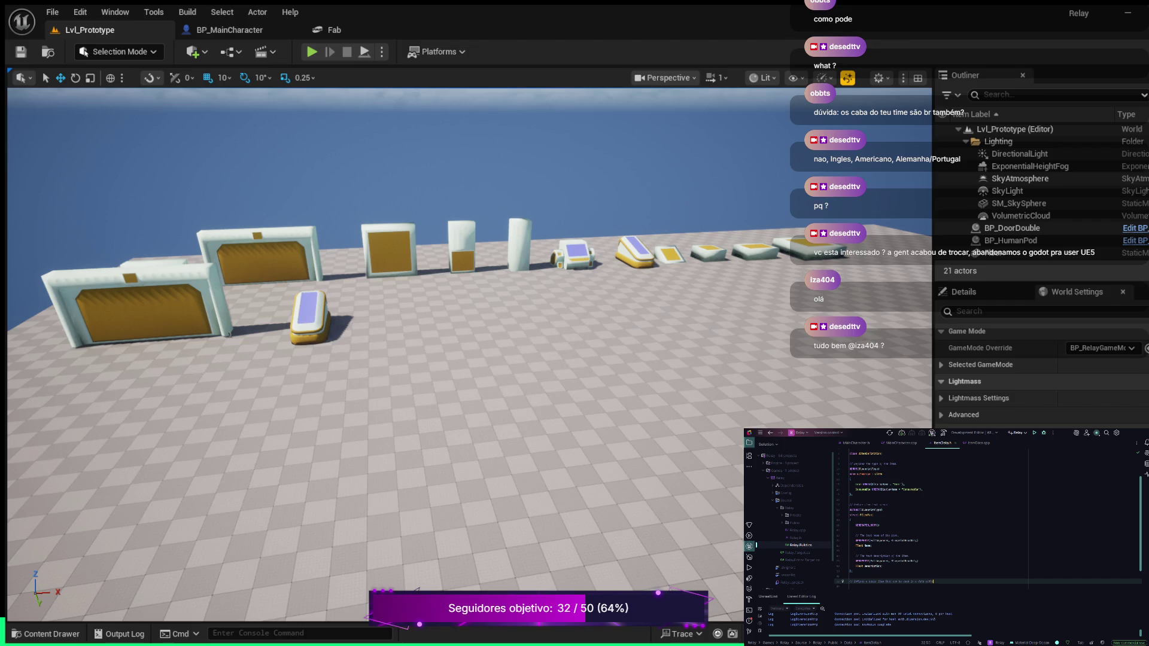
Declare USTRUCT struct FItemData : public FTableRowBase with GENERATED_BODY() inside its braces.
key("Return")
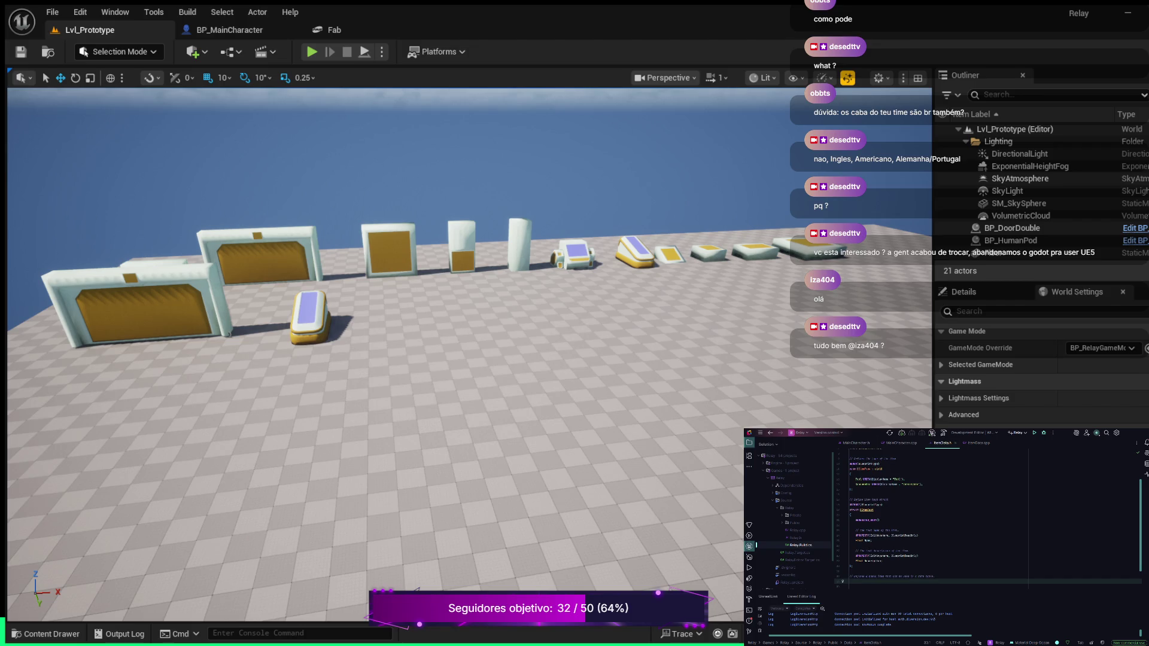
type("U")
key("Tab")
key("Return")
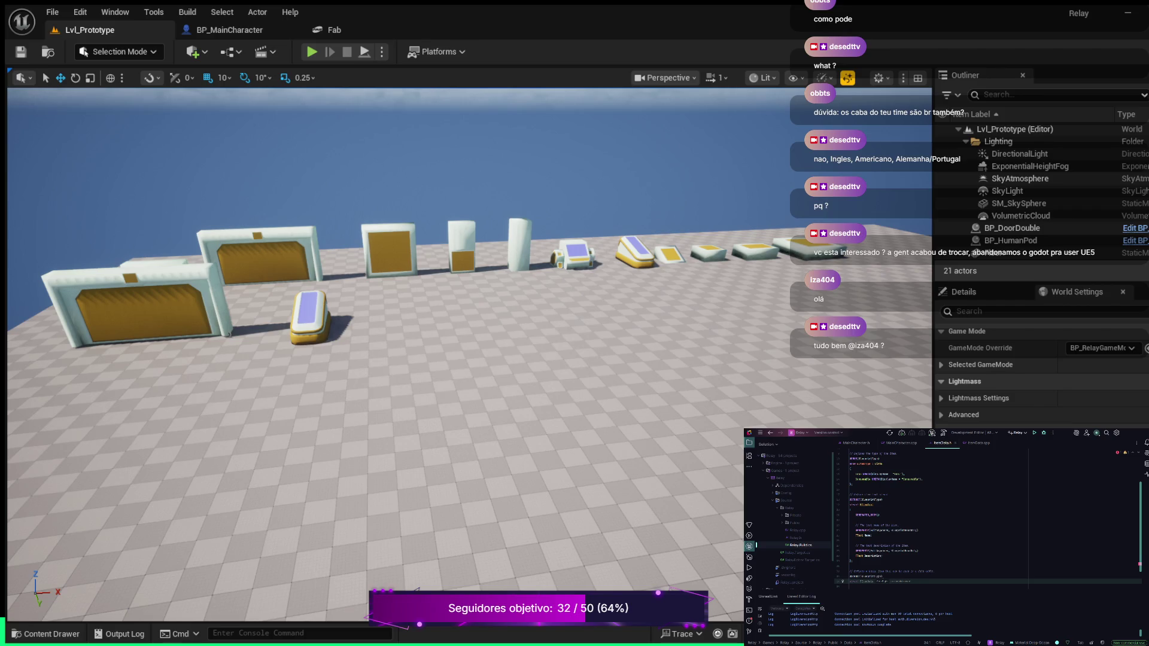
key("Tab")
type("F")
key("Tab")
key("Return")
type("{")
key("Return")
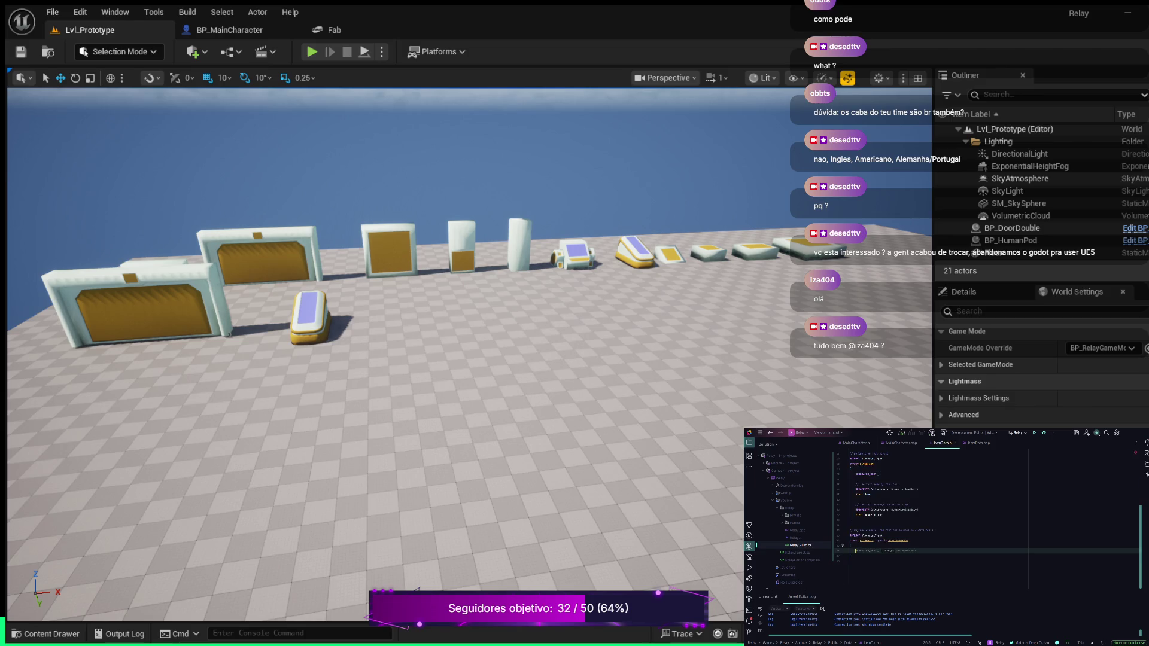
key("Tab")
key("Return")
key("Return")
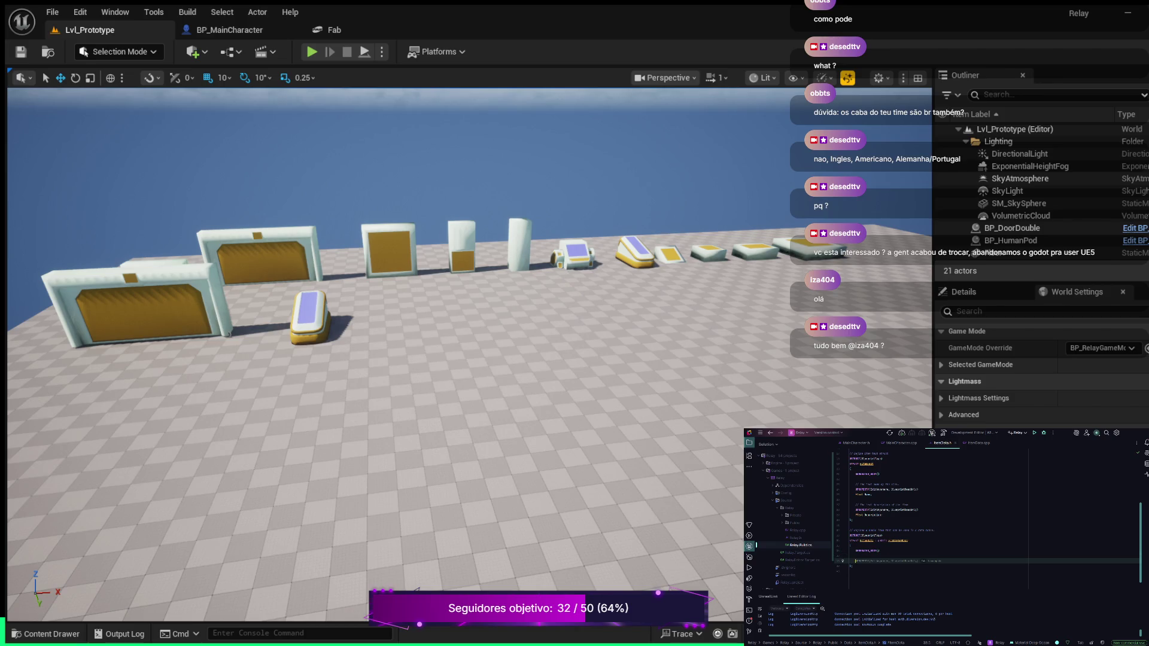
Set the specifiers to BlueprintReadOnly with a Category, declare an FText field, then add an item-type comment.
key("Escape")
type("de")
key("Return")
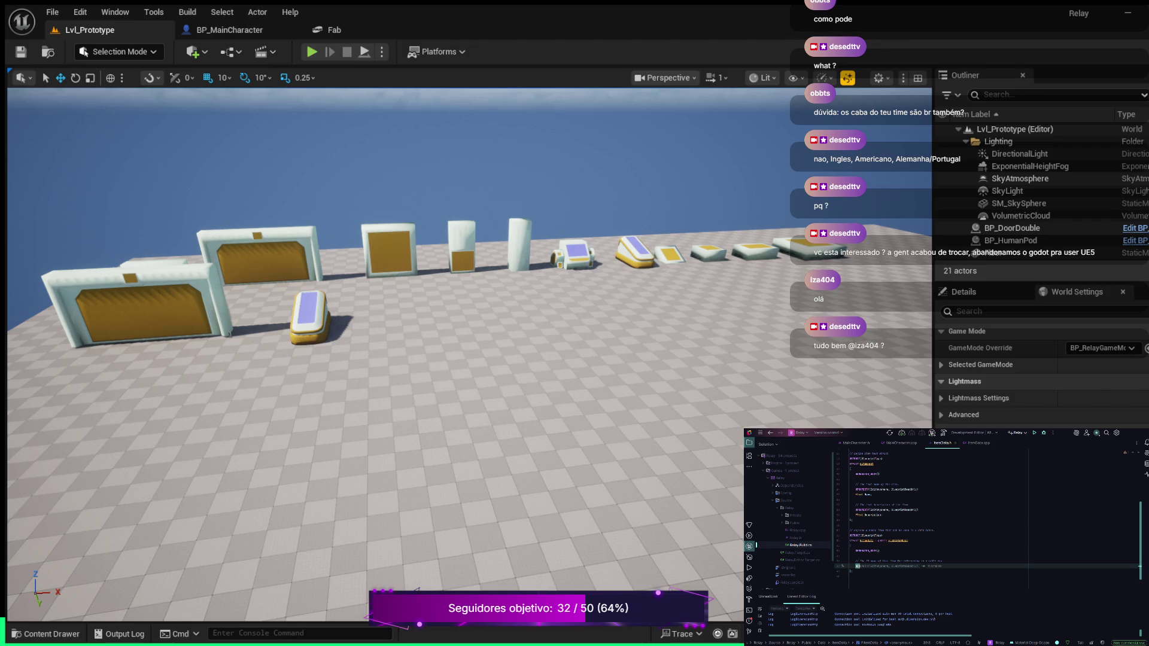
key("BackSpace")
type("Only")
type("tegory")
type(" =")
key("Return")
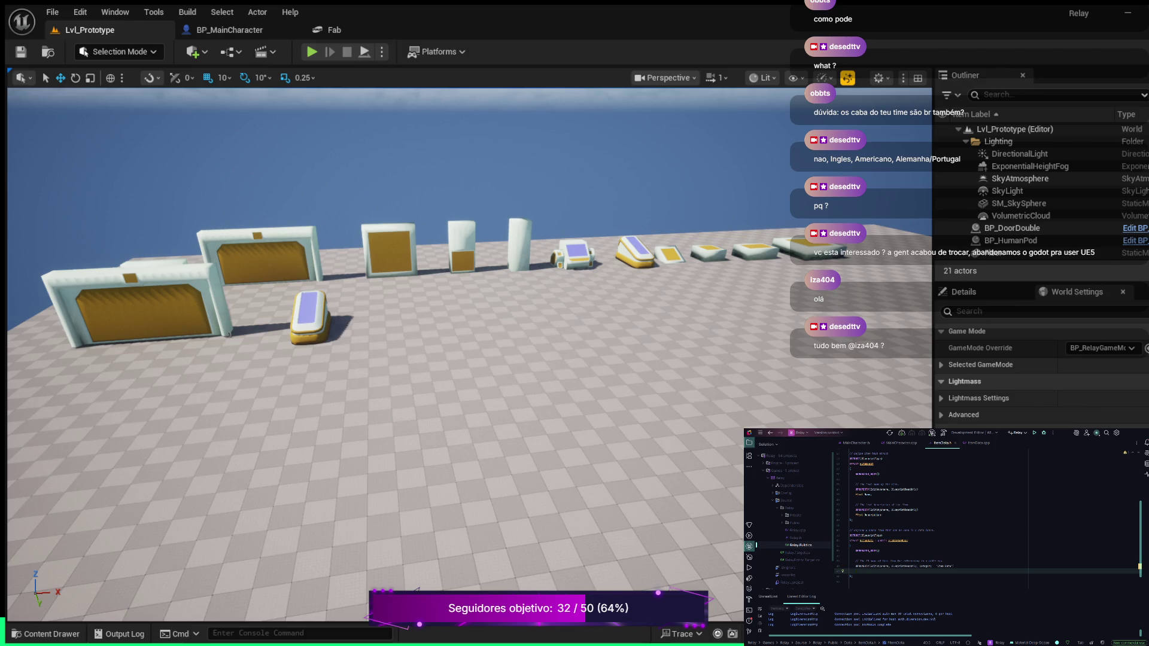
type("FText")
type(" ;")
key("Return")
key("Return")
key("Escape")
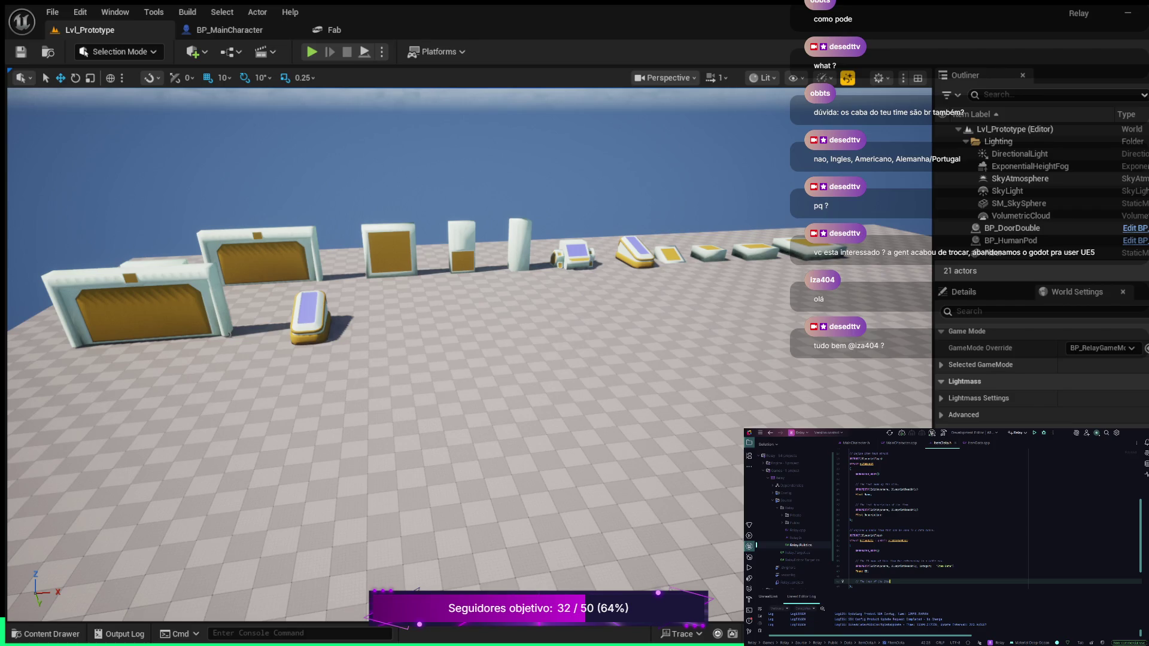
Under the item type comment in ItemData.h, declare a UPROPERTY FText Type; field.
key("Return")
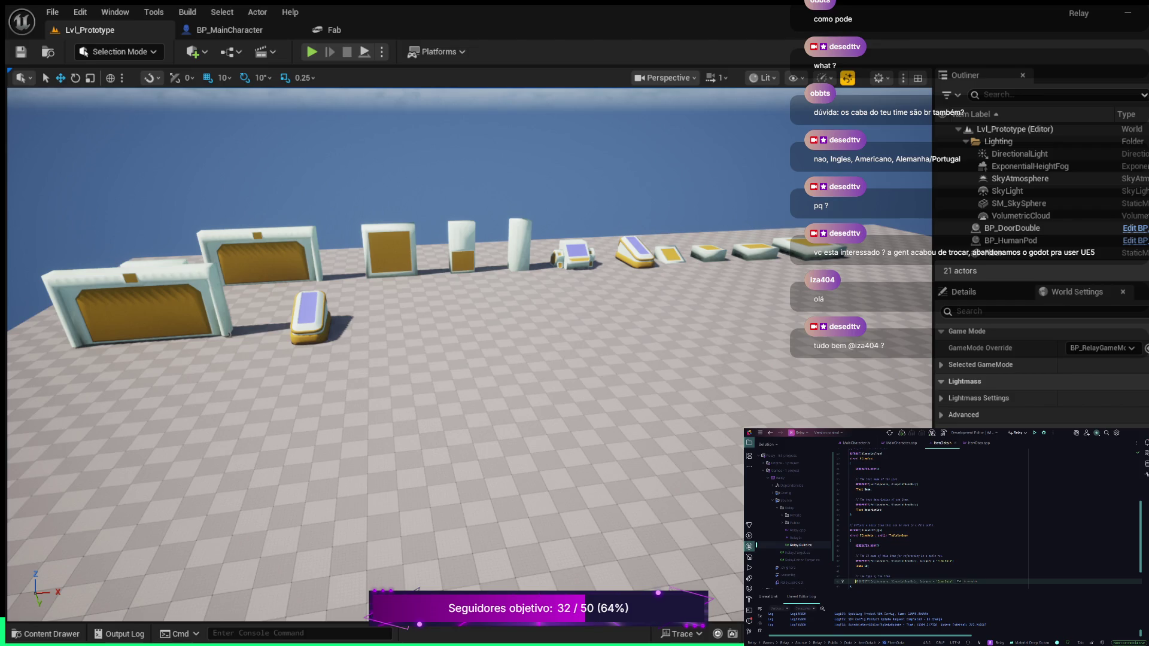
key("Tab")
key("Return")
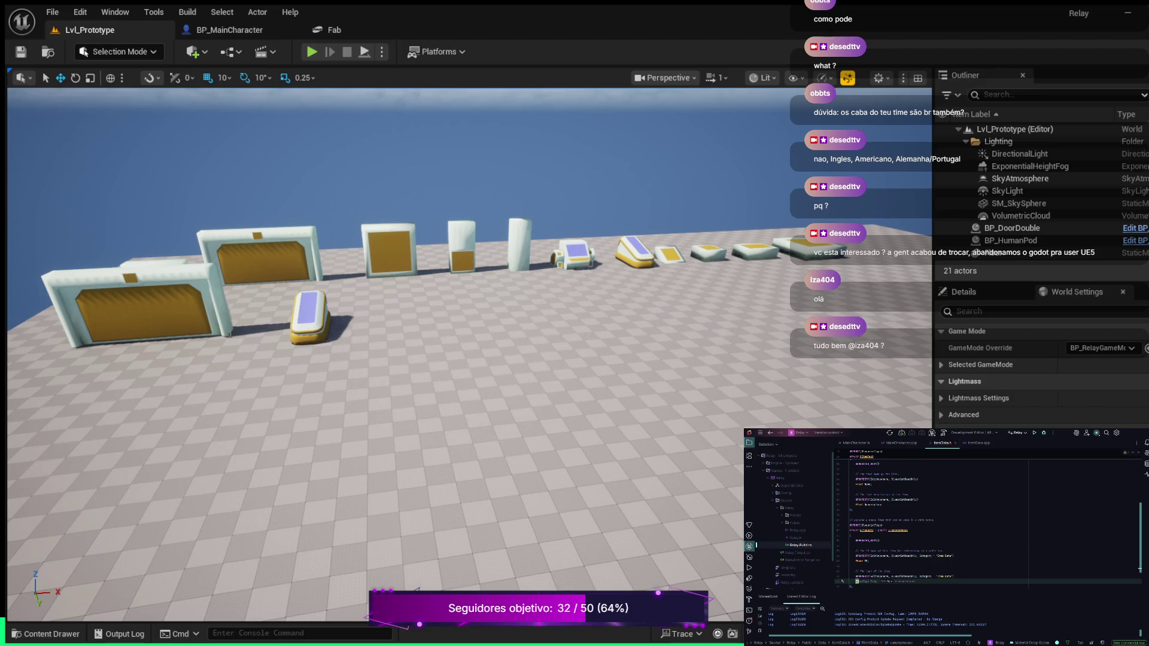
key("Tab")
type("Type")
key("Return")
key("Return")
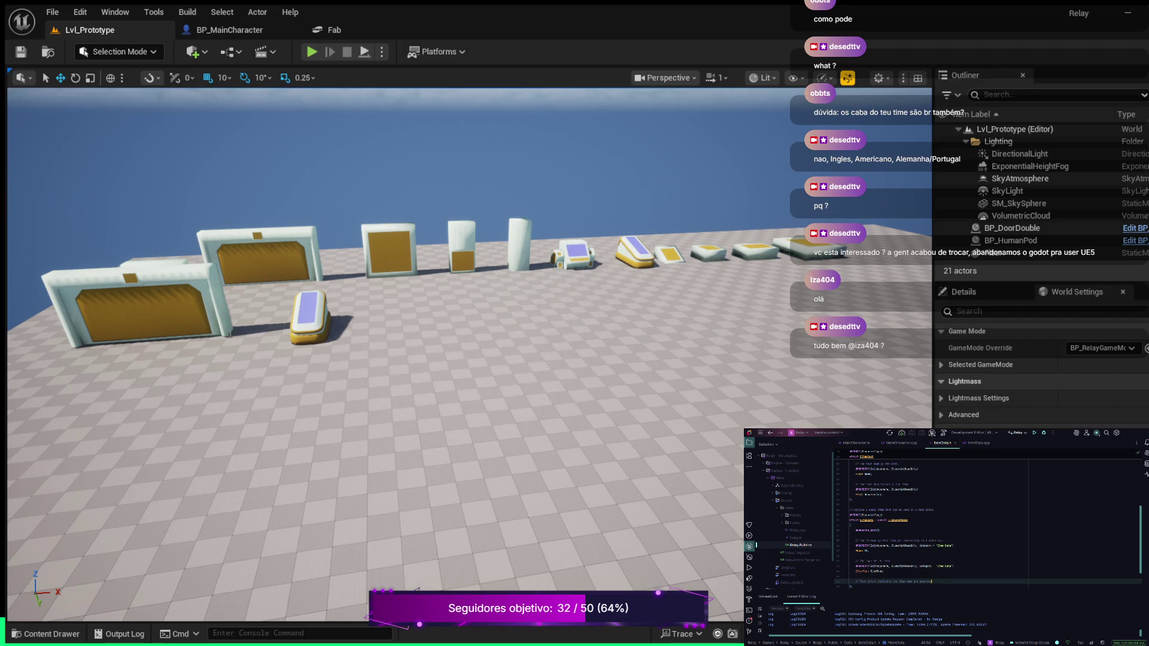
Tidy the comment, then add a second UPROPERTY-tagged FText field below it.
key("BackSpace")
key("Return")
key("Tab")
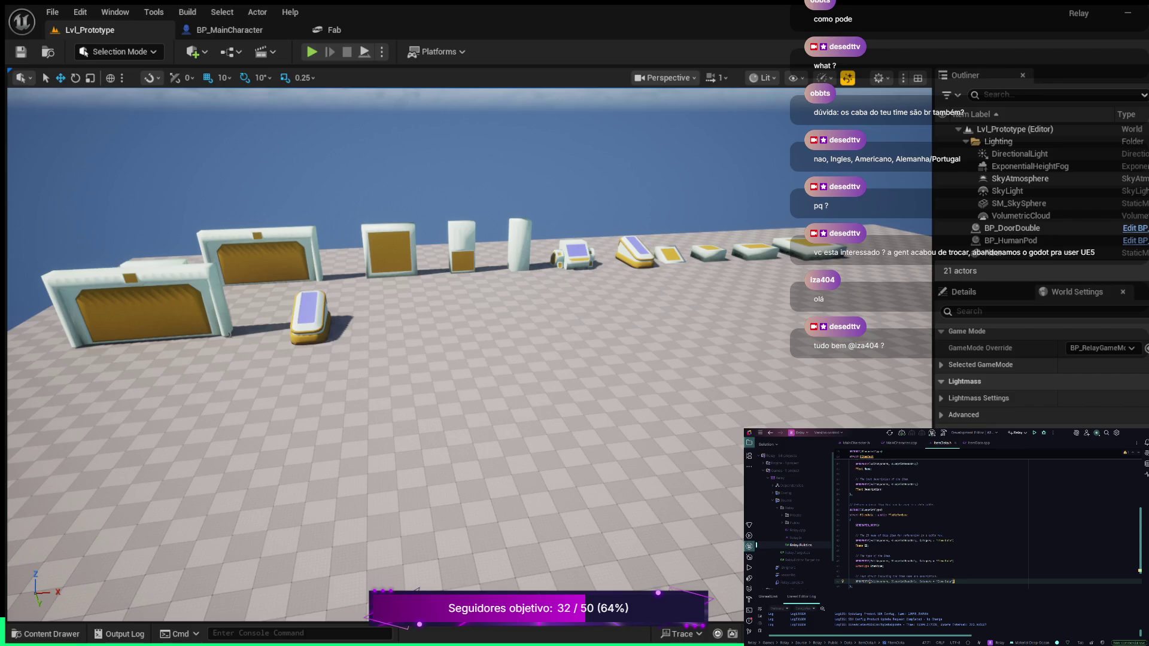
key("Return")
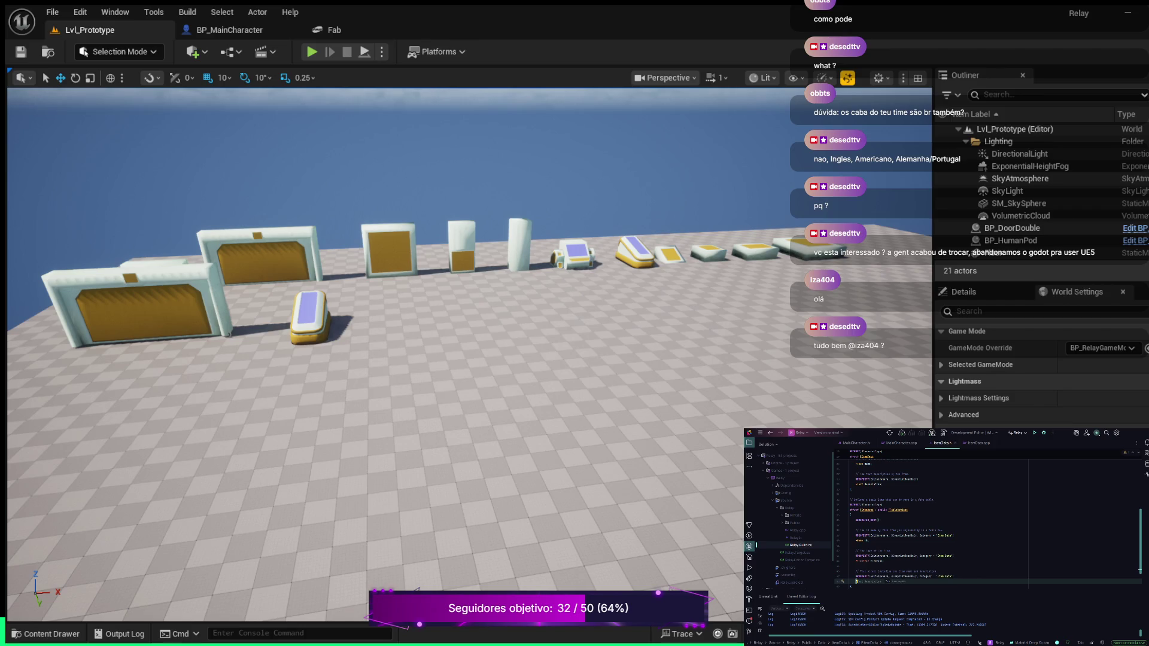
type("FText")
key("Tab")
scroll(1069, 556, "up", 5)
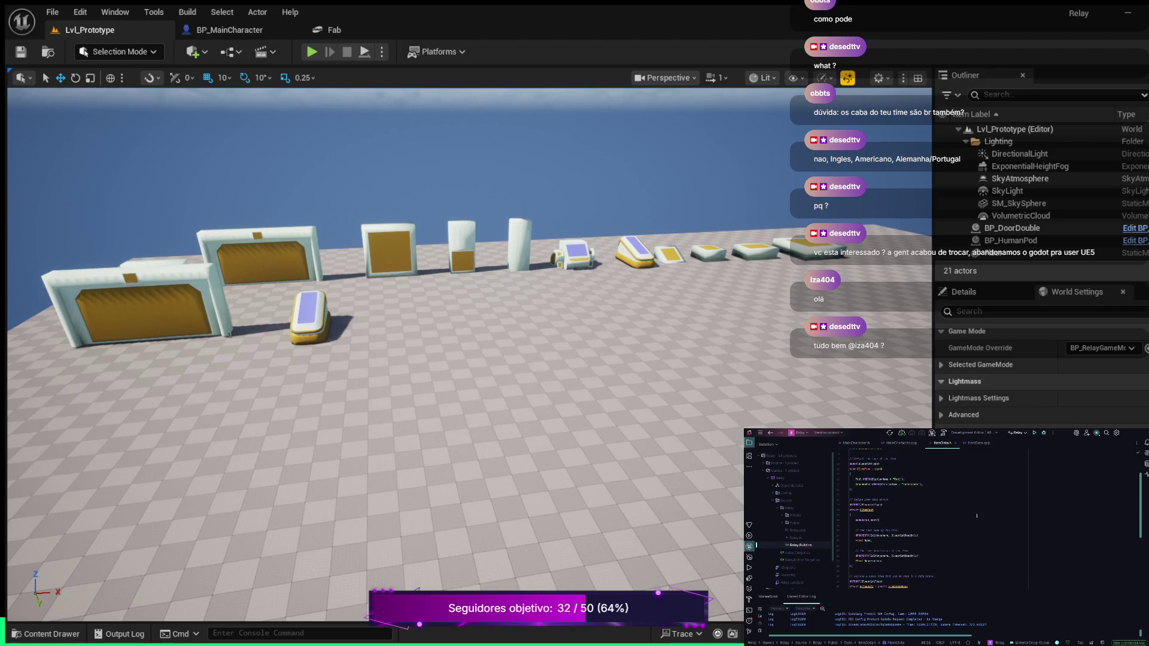
scroll(977, 516, "down", 3)
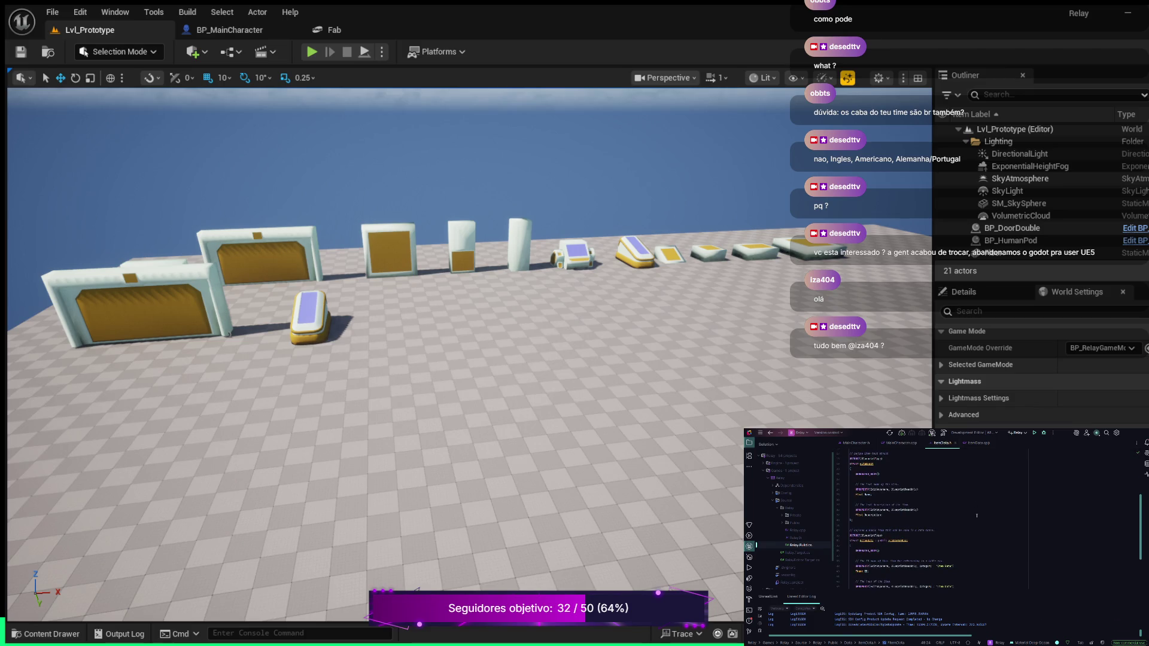
scroll(977, 516, "down", 3)
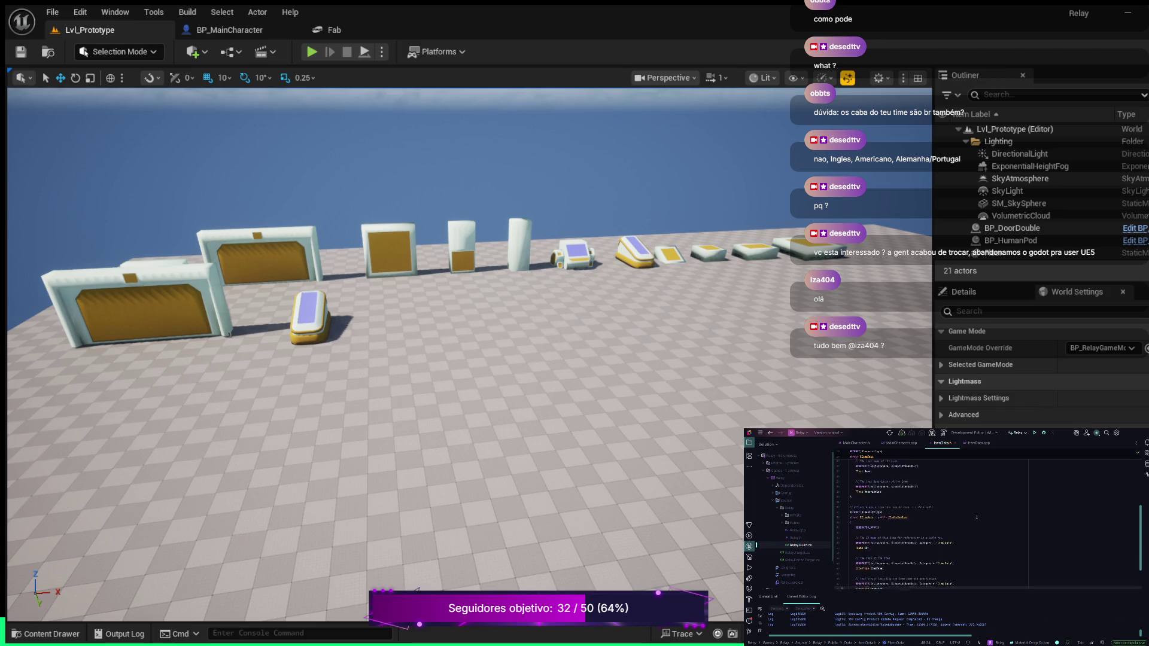
scroll(977, 518, "up", 1)
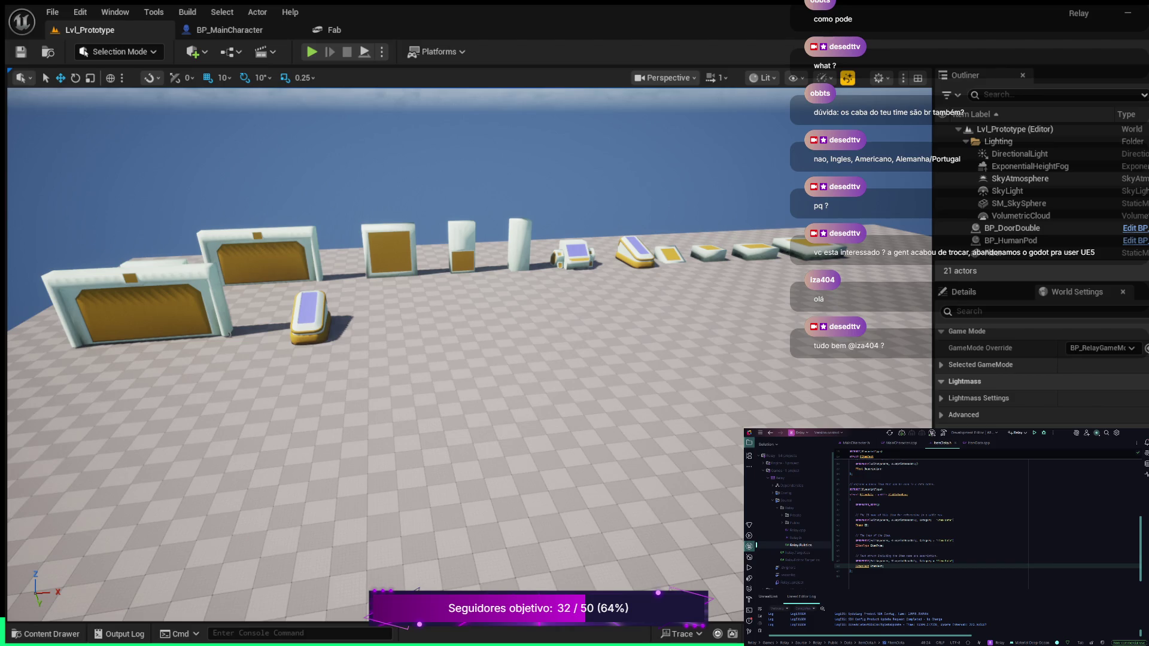
Add a '// Data' comment line below the struct's closing brace.
left_click(875, 572)
key("Return")
key("Return")
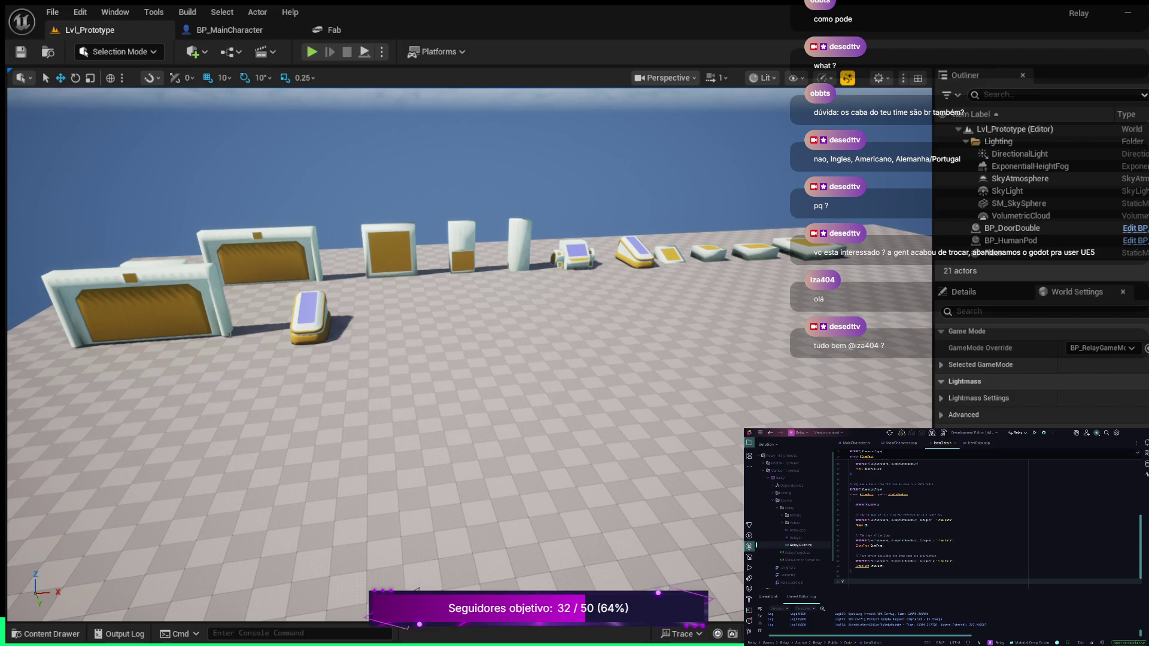
type("// Data")
key("Tab")
key("ctrl+z")
Insert a USTRUCT(BlueprintType) line under the comment and expand a new struct declaration template.
key("Return")
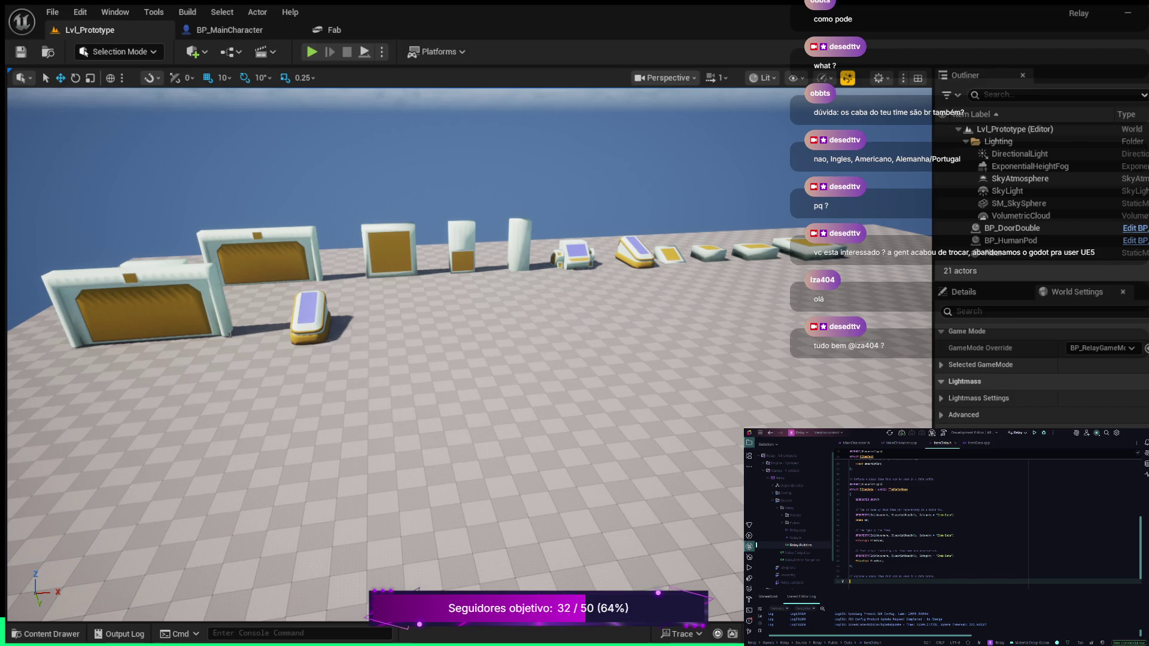
type("UP")
key("Tab")
key("Return")
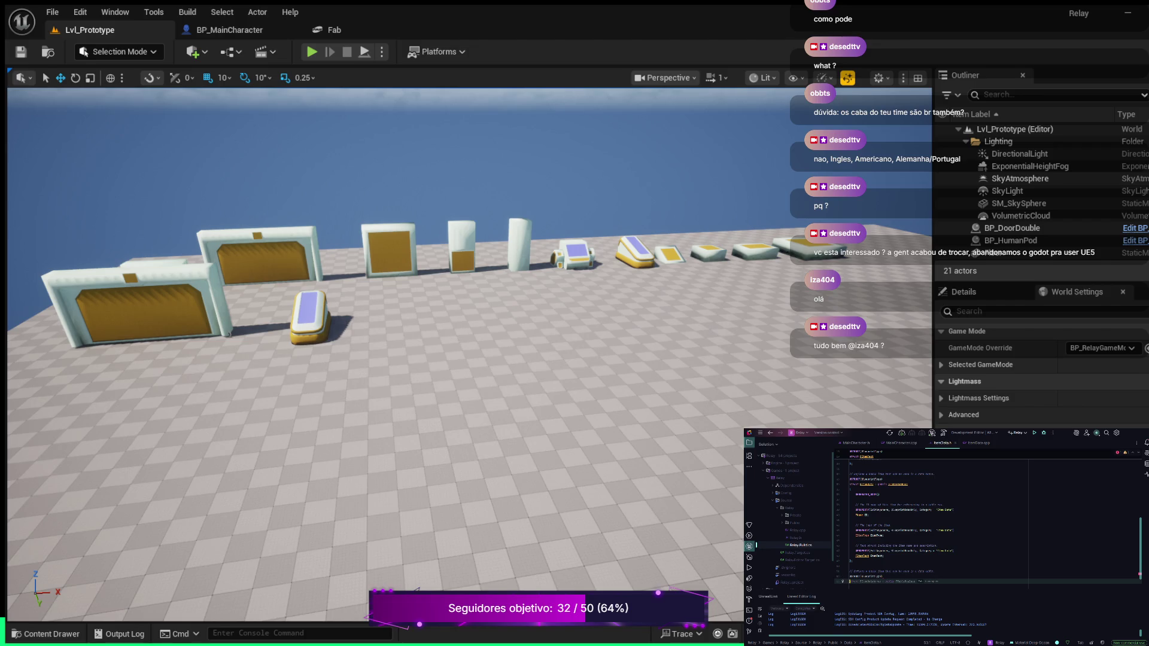
key("Tab")
Start an FItemData struct inheriting public FTableRowBase, then undo it and the USTRUCT line.
type("F")
key("Tab")
key("ctrl+z")
key("Up")
key("ctrl+z")
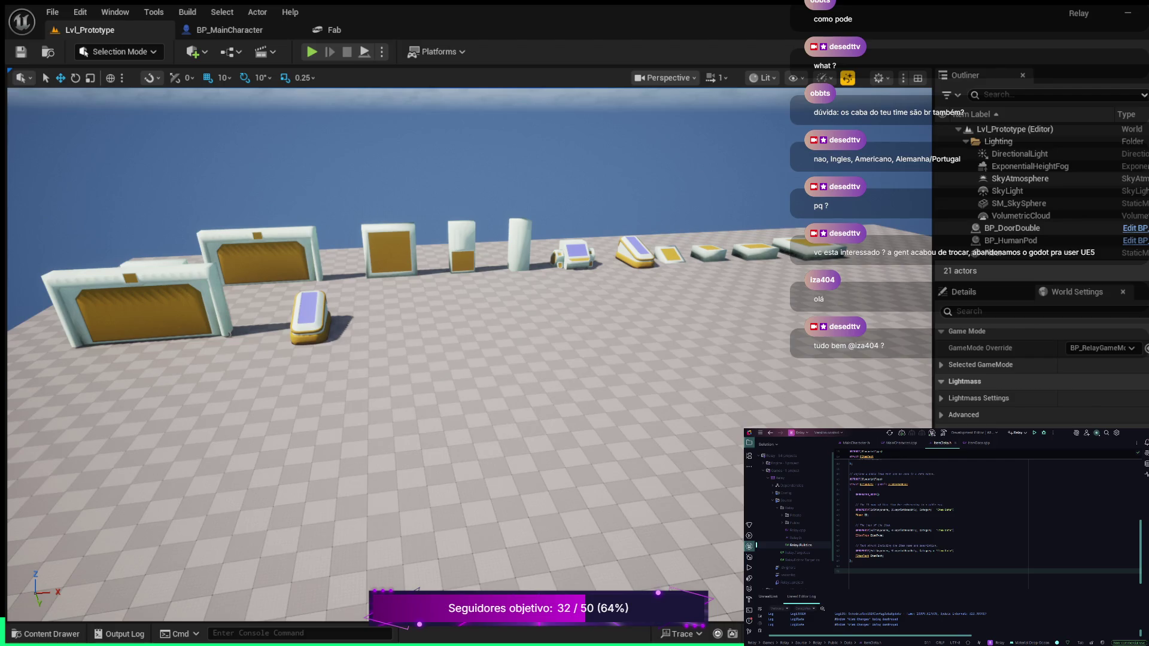
key("Up")
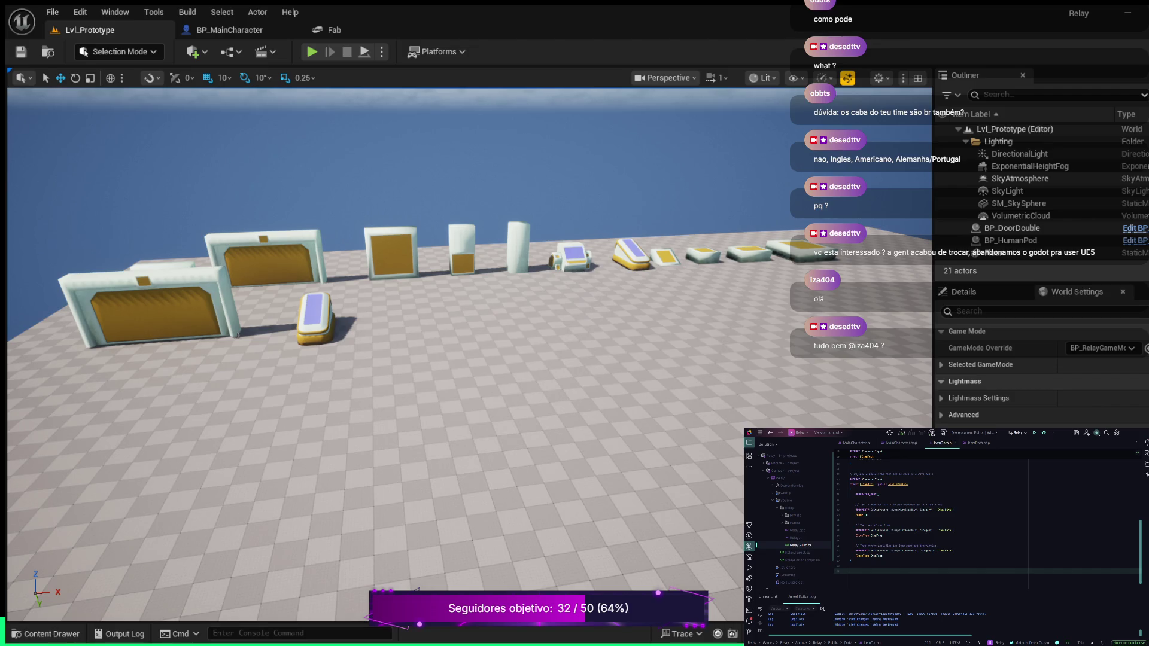
Add a UPROPERTY() field 'TSubclassOf<UItemDefinition> ItemDefinition;' after the ItemText field.
key("alt+Tab")
left_click(904, 561)
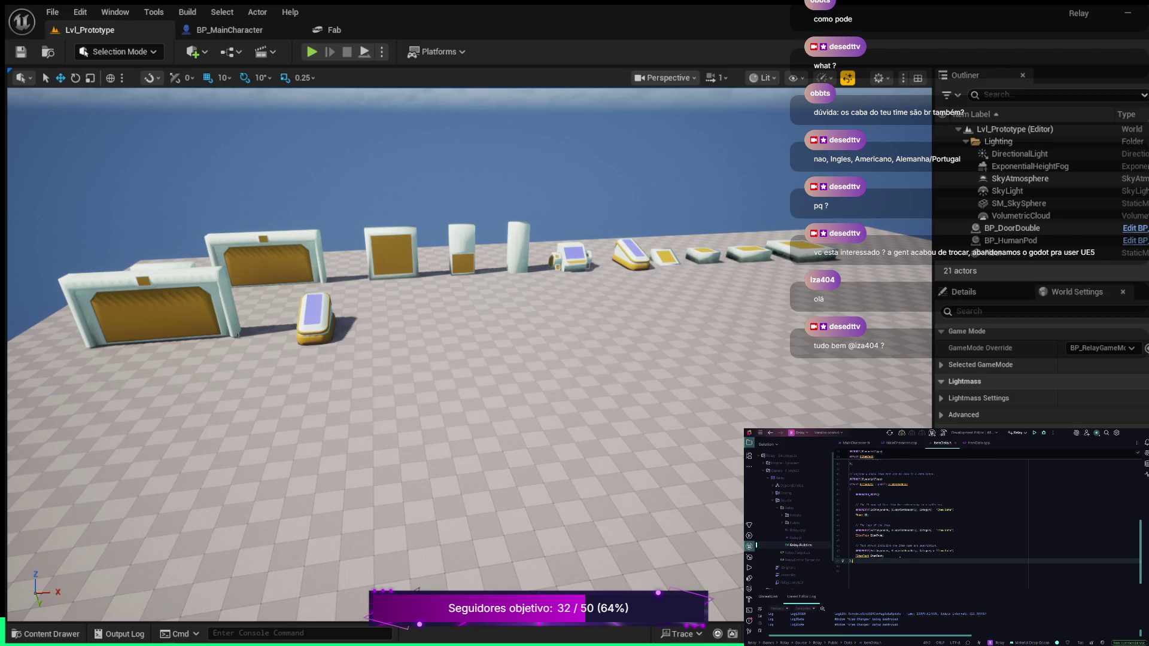
left_click(924, 554)
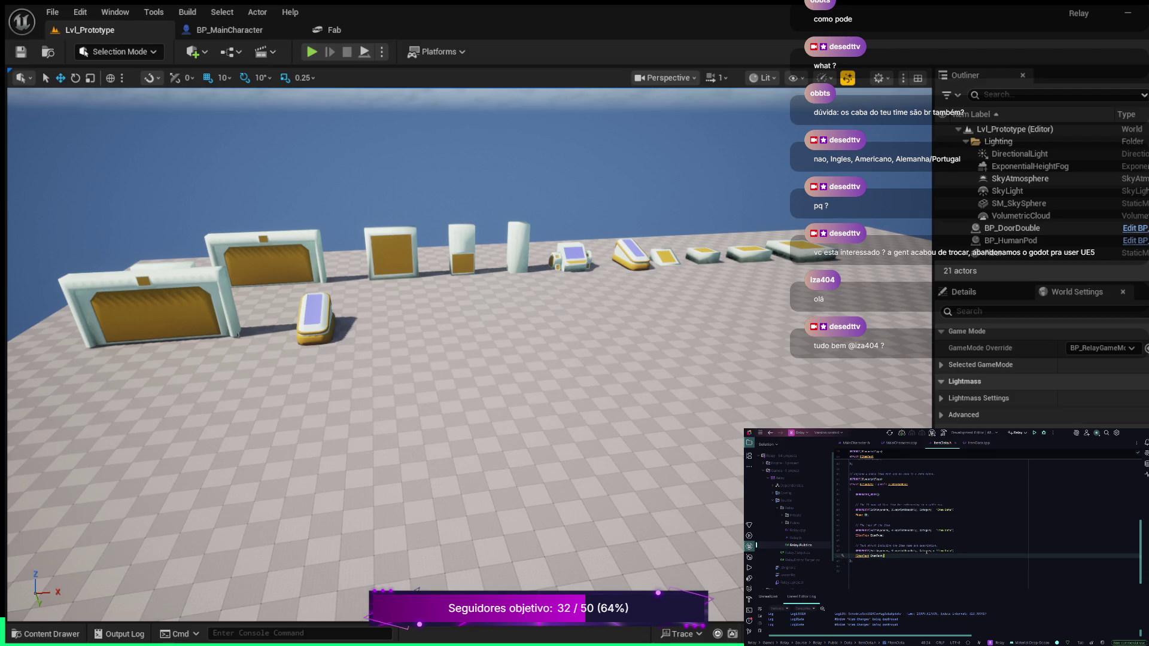
key("Return")
key("Return")
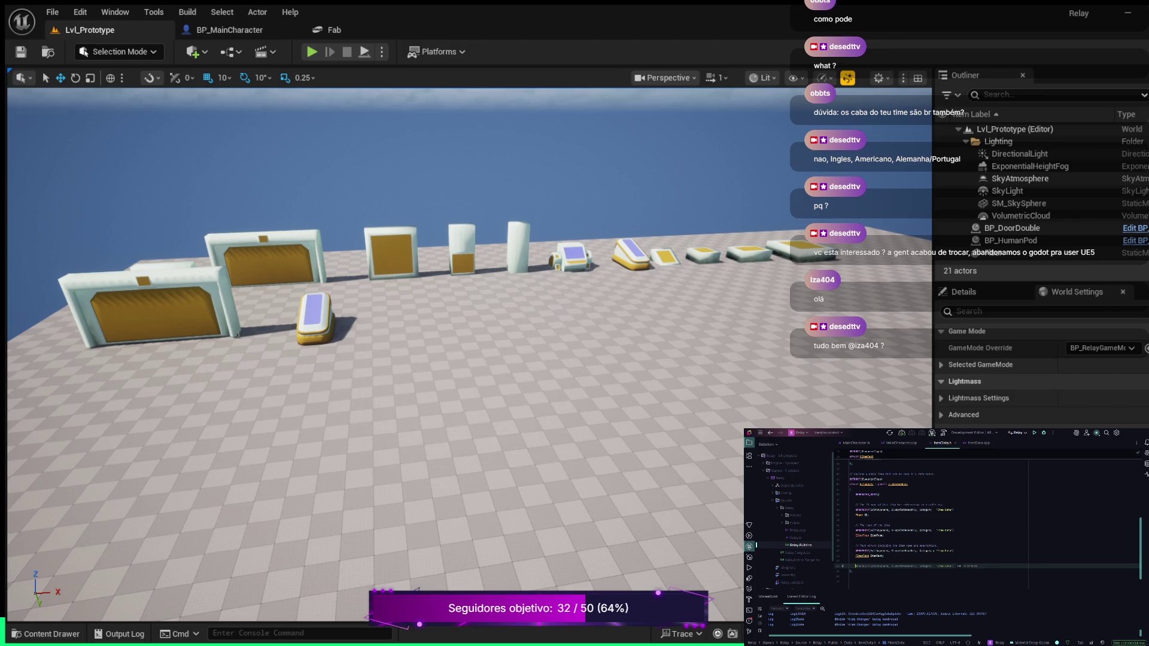
key("Tab")
key("Return")
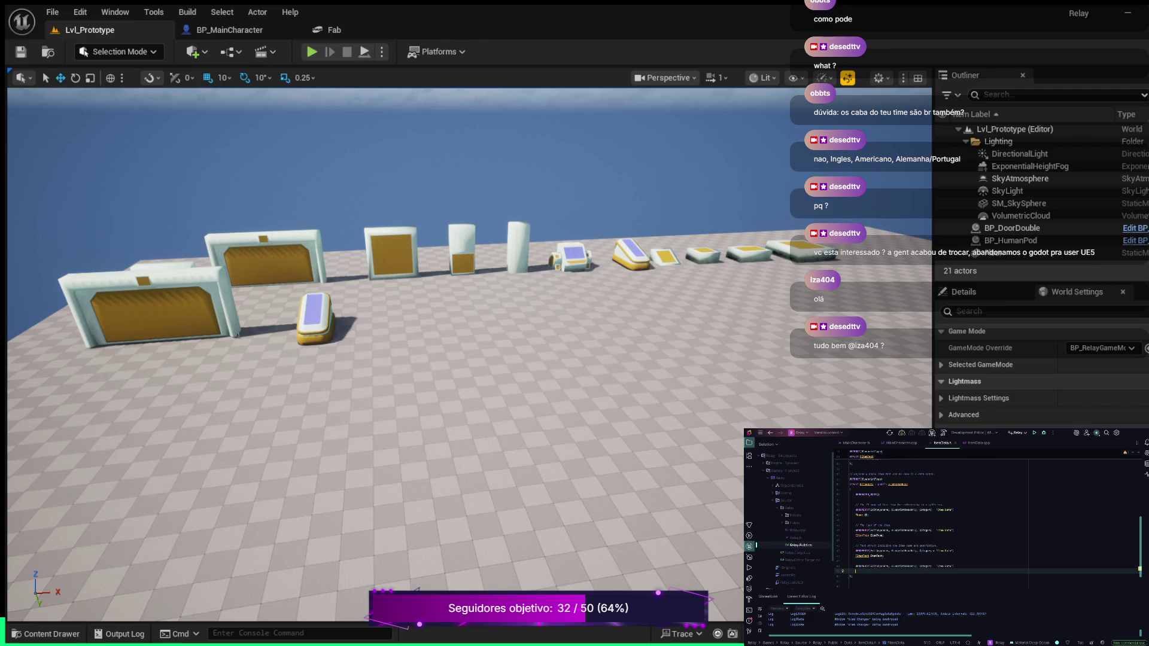
type("T")
type("SubclassOf<")
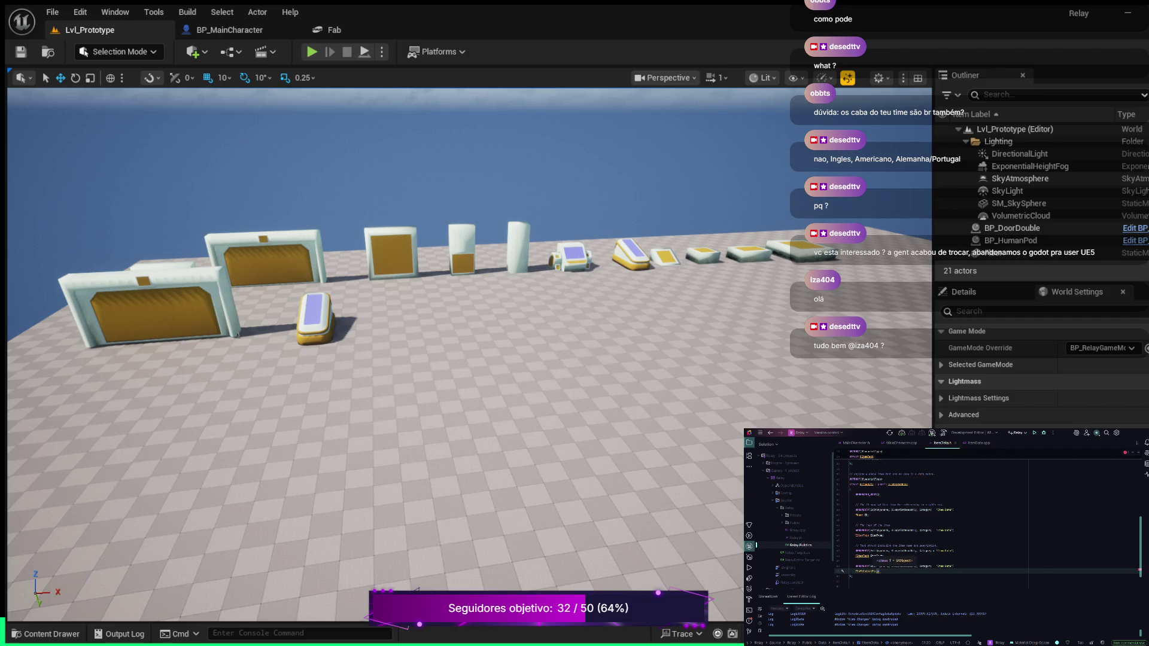
type("UItem")
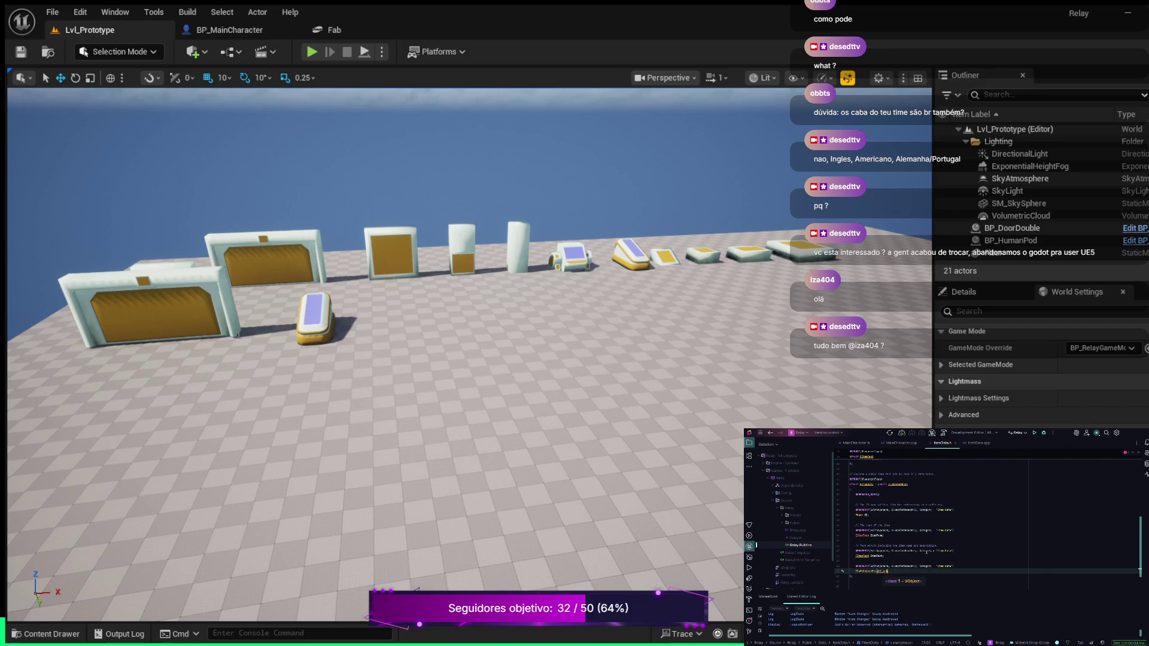
type("Definition> ItemDefinition;")
Insert a comment line just above the ItemDefinition property's UPROPERTY.
double_click(914, 571)
key("ctrl+alt+Return")
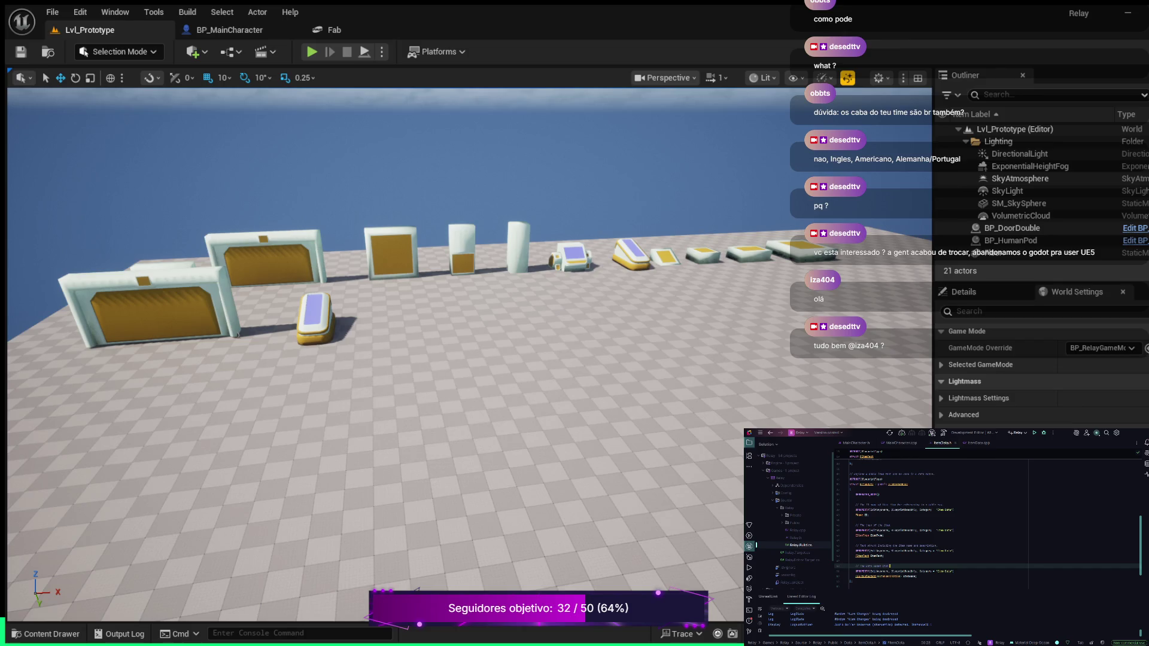
key("BackSpace")
key("BackSpace")
Review the Tool and Consumable entries of the EItemType enum in the header.
scroll(987, 520, "up", 7)
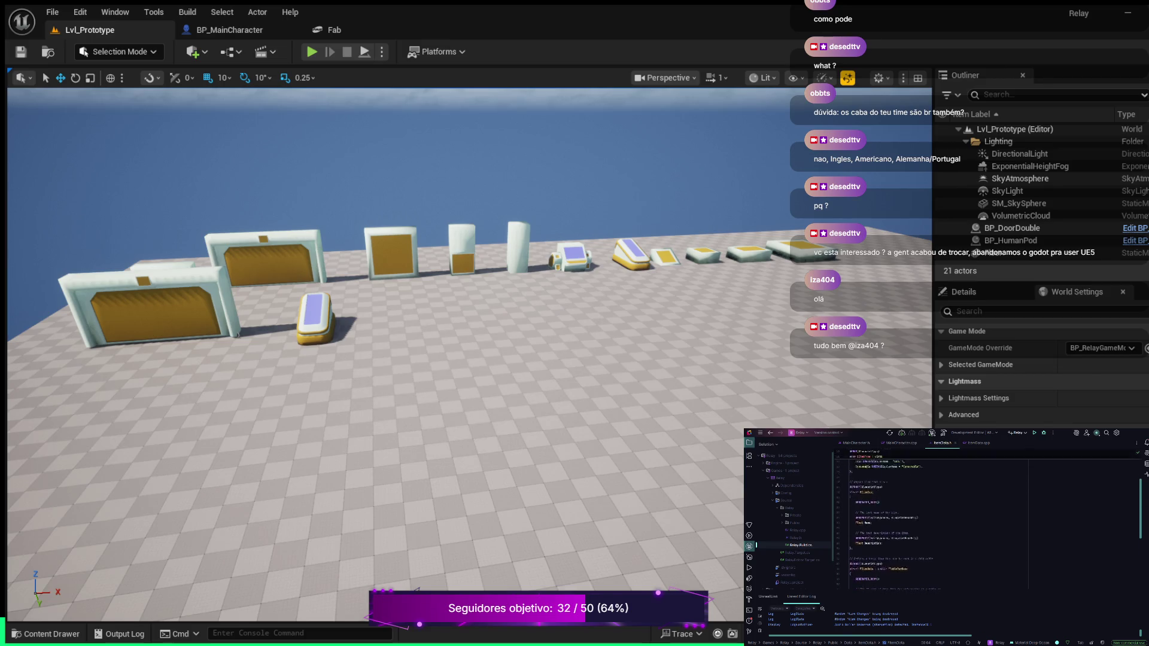
scroll(987, 521, "up", 2)
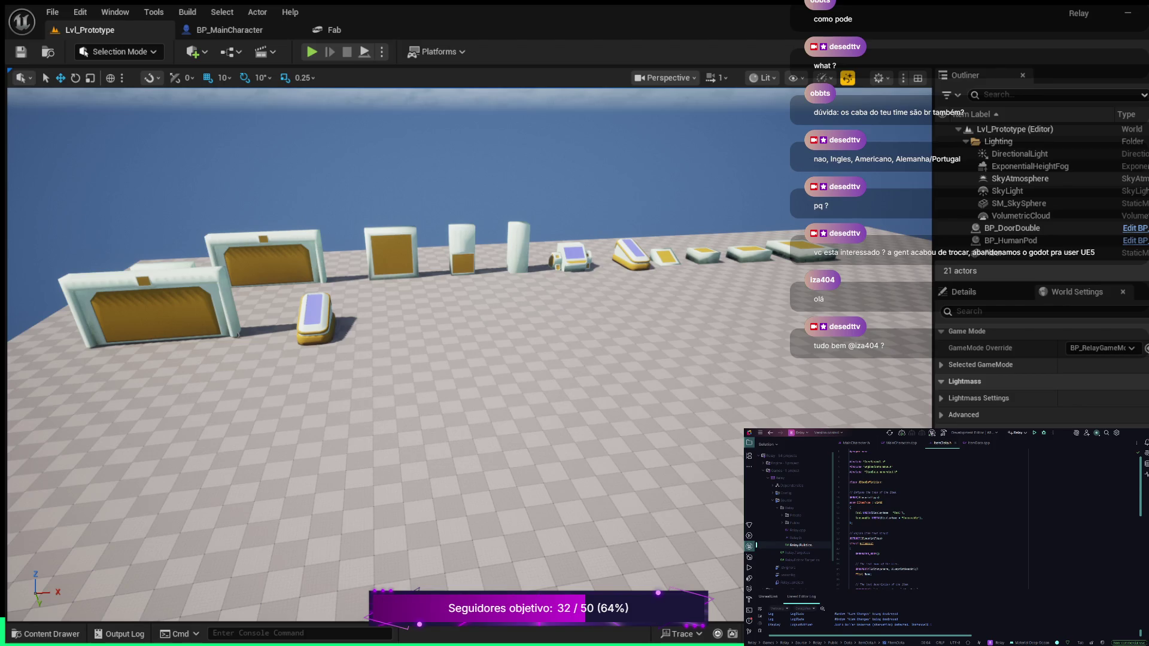
left_click(867, 513)
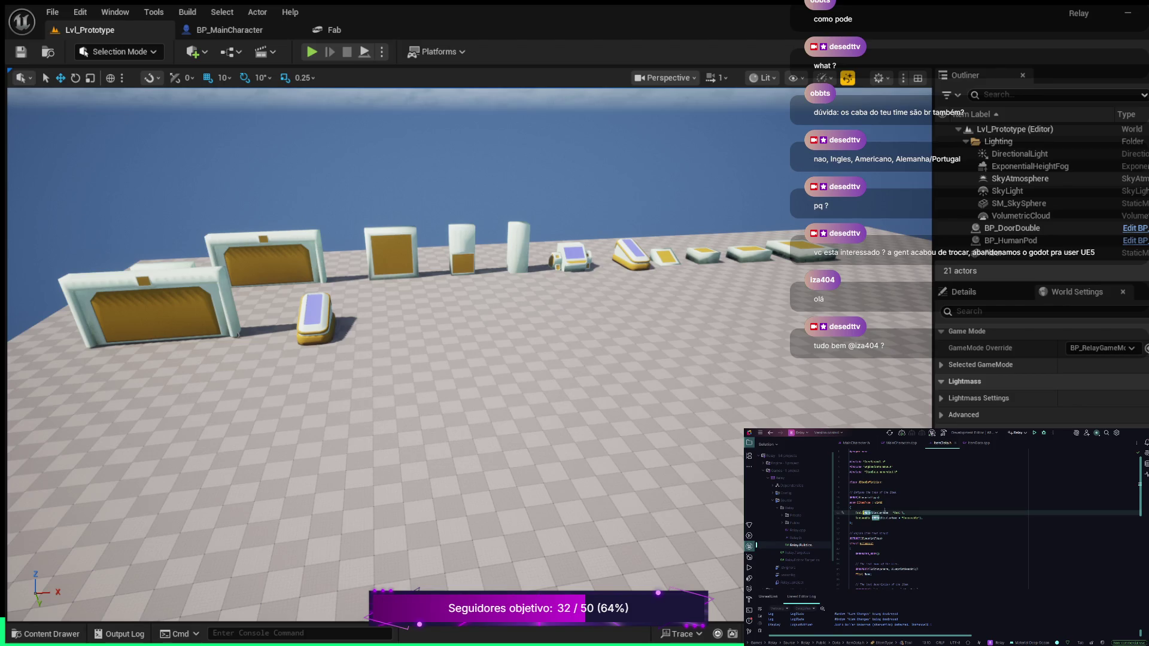
left_click(880, 517)
left_click(868, 513)
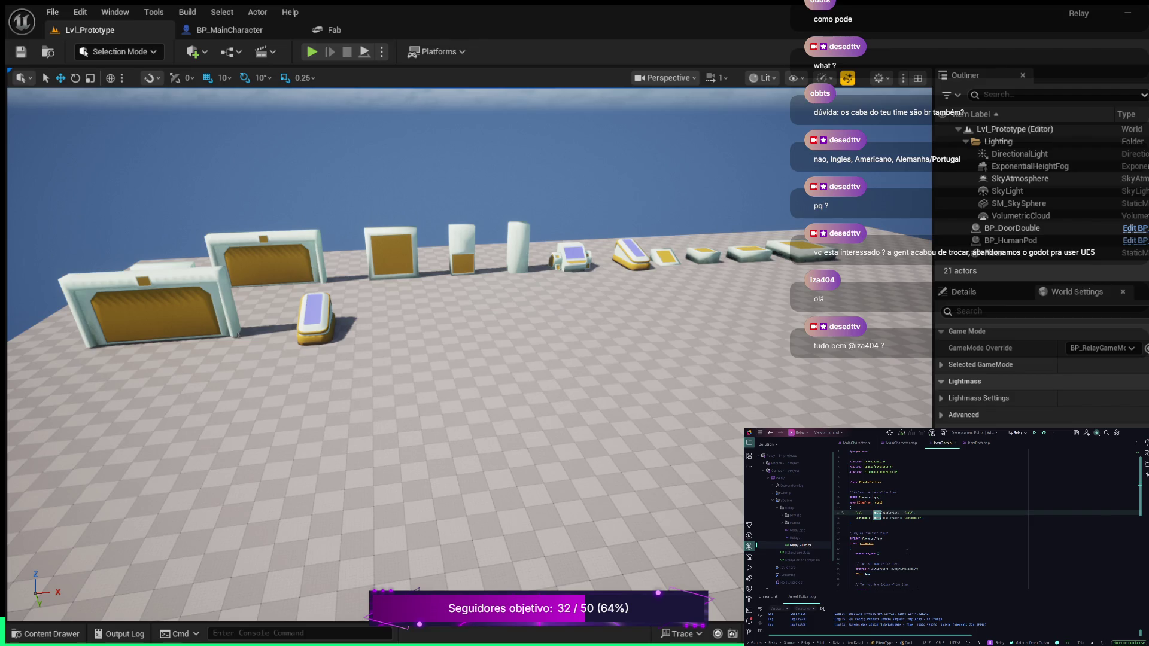
Look over the FItemData struct, then start a build of the selected project.
scroll(919, 546, "down", 2)
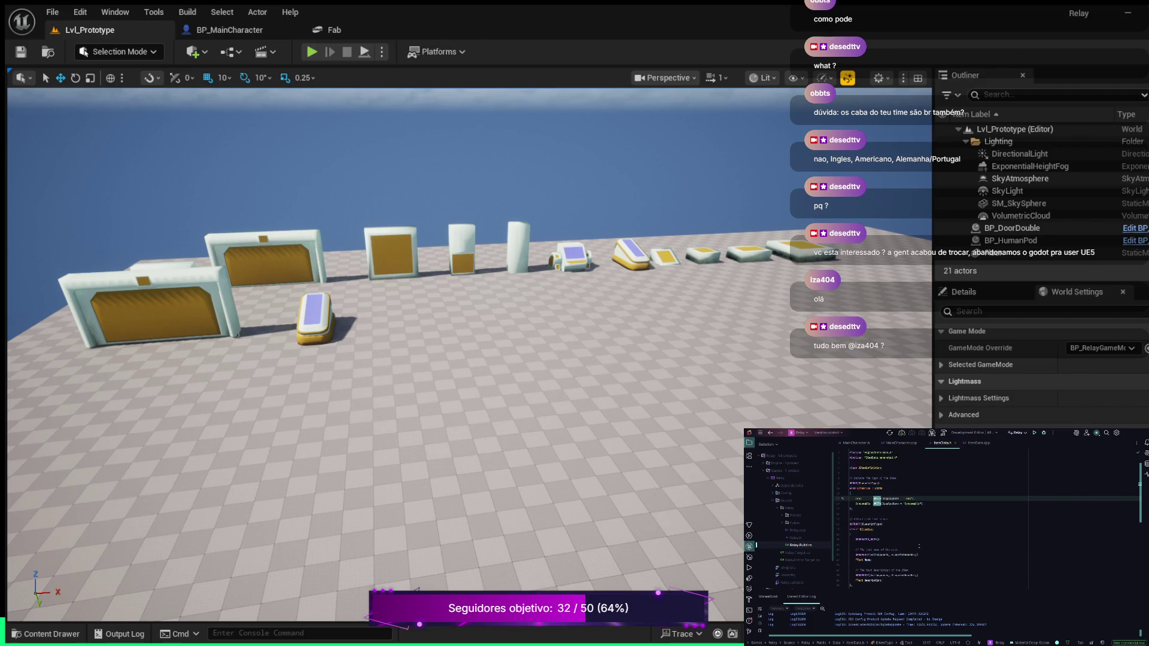
scroll(923, 546, "down", 1)
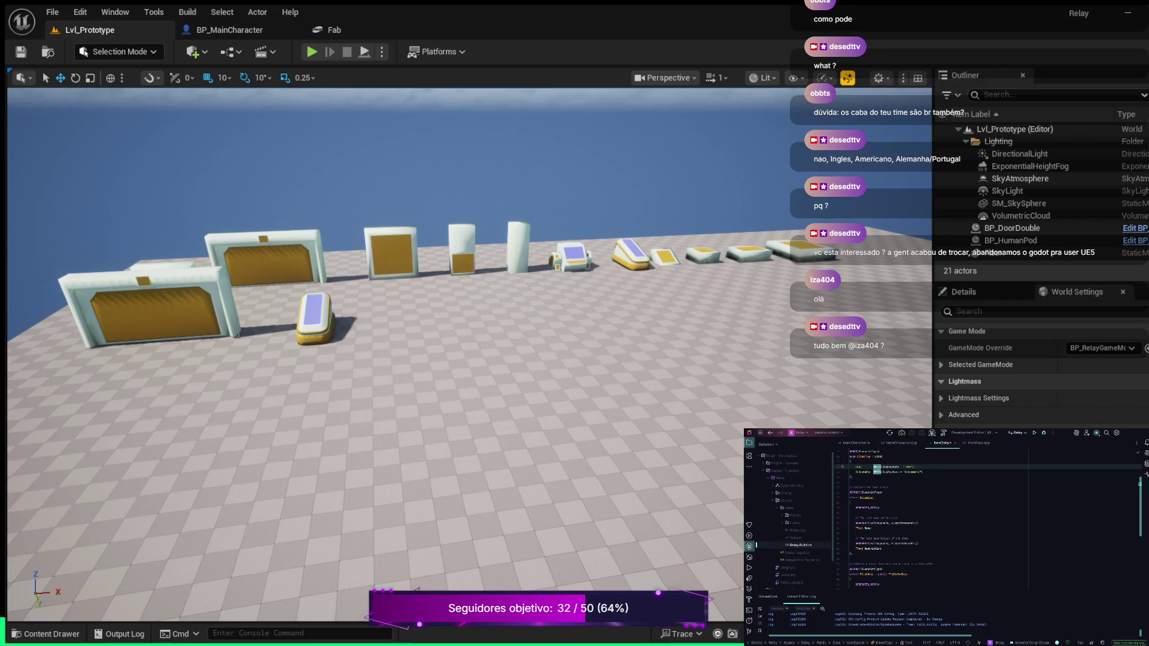
scroll(948, 529, "down", 5)
scroll(949, 533, "up", 3)
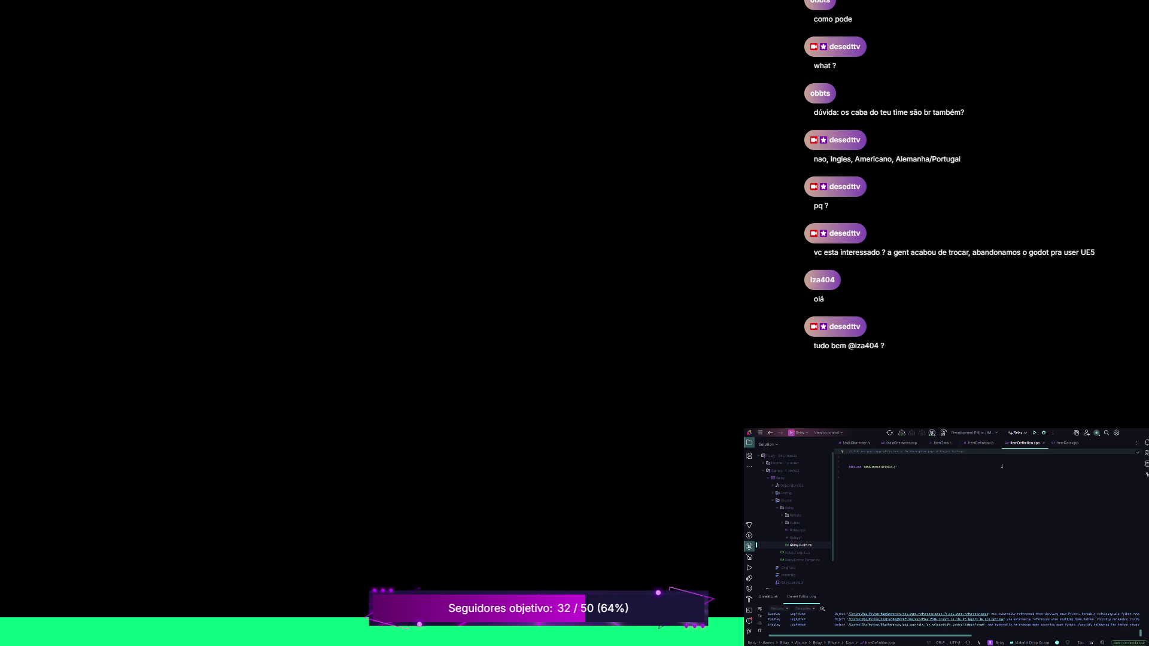
left_click(1035, 432)
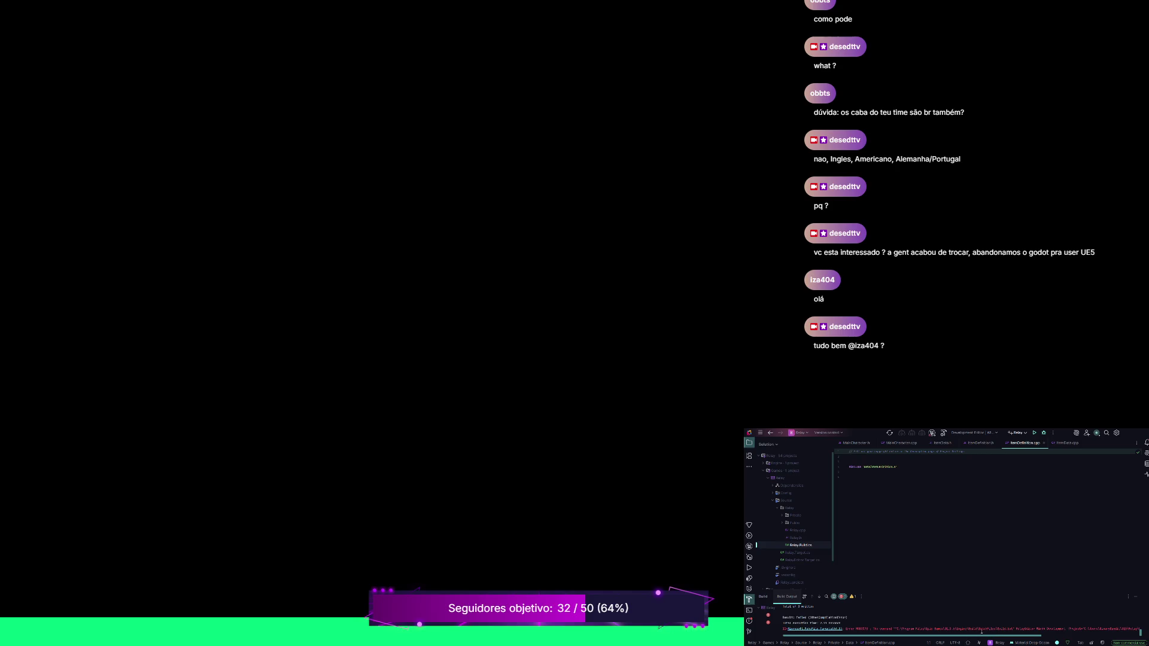
Scroll through the failed build's error lines and select the project path in one message.
left_click_drag(1037, 636, 1120, 638)
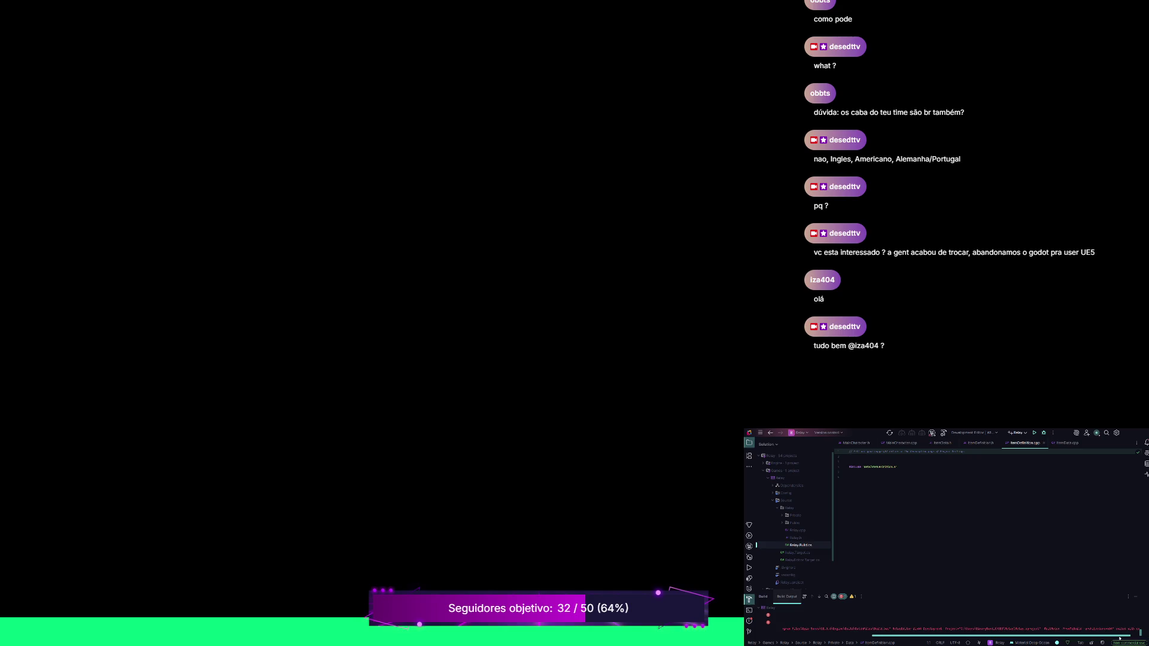
left_click_drag(1120, 638, 1030, 638)
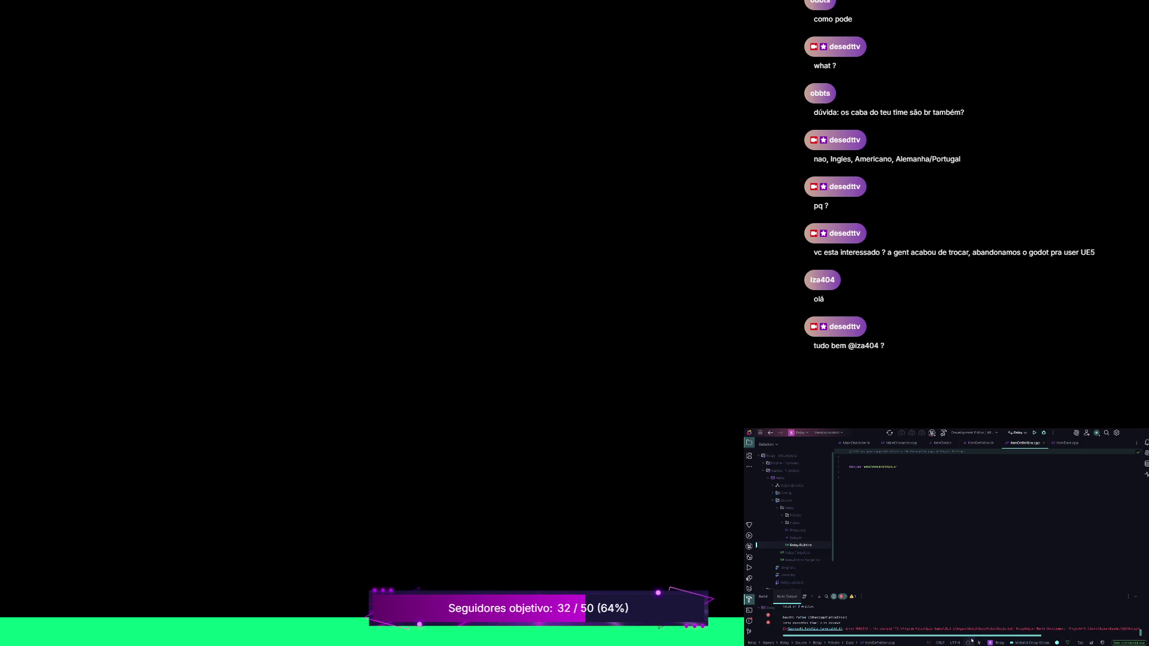
left_click_drag(957, 636, 1064, 629)
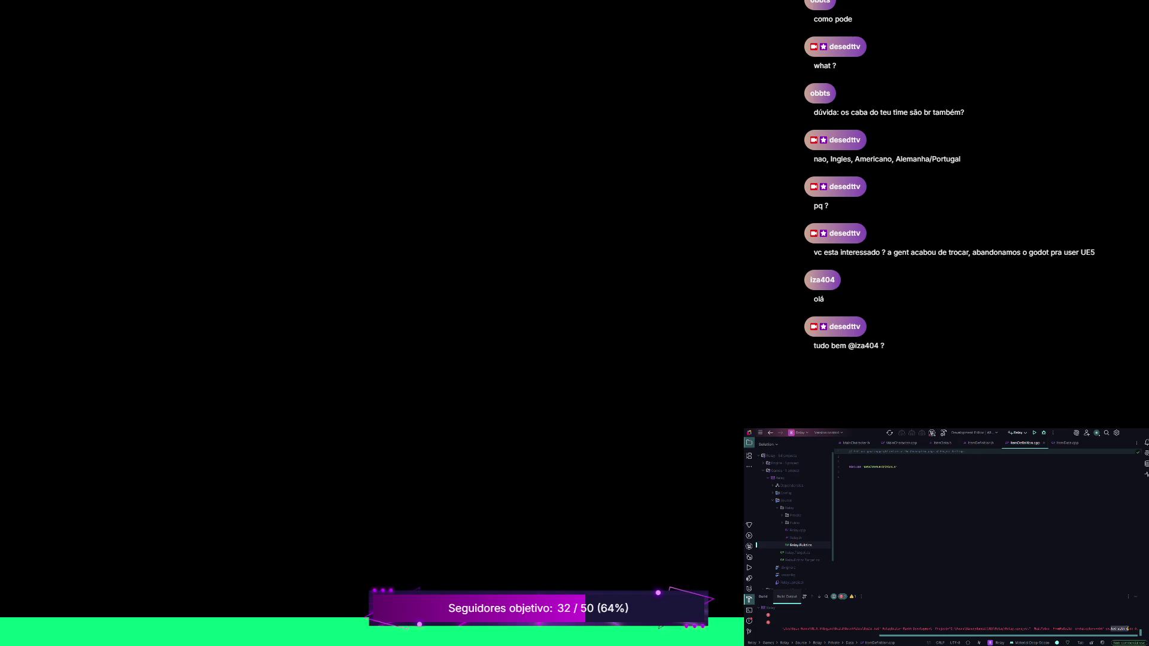
left_click_drag(980, 629, 1017, 629)
left_click_drag(890, 636, 879, 637)
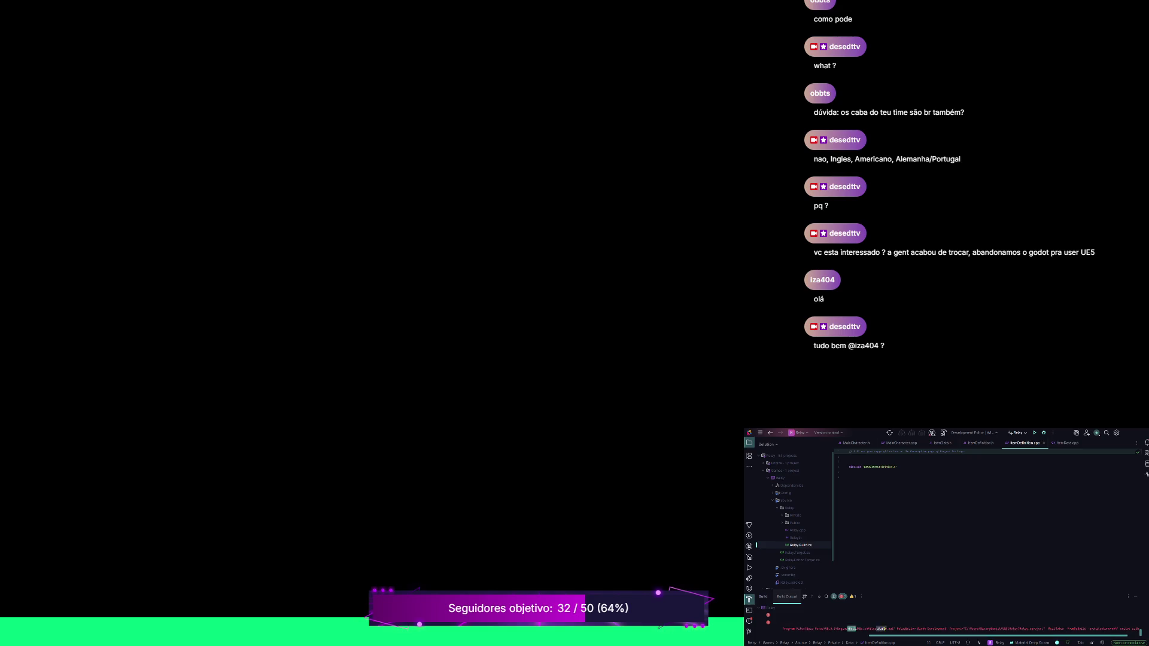
left_click_drag(908, 637, 805, 641)
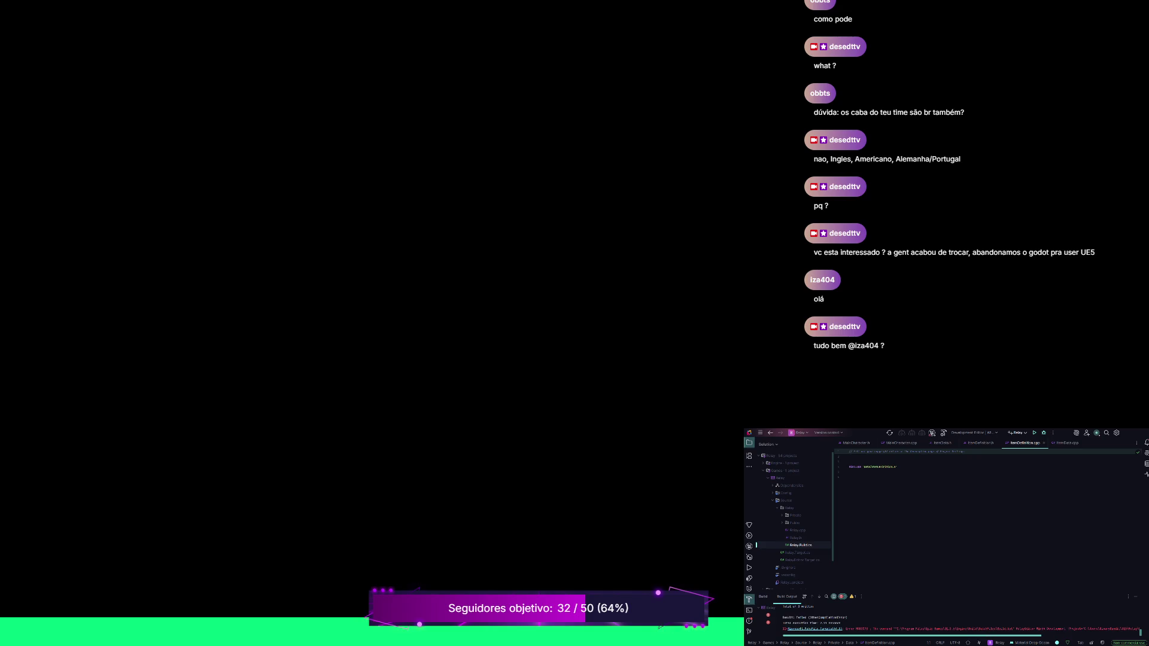
mouse_move(1009, 636)
left_mouse_down()
mouse_move(1103, 633)
mouse_move(917, 637)
left_mouse_up()
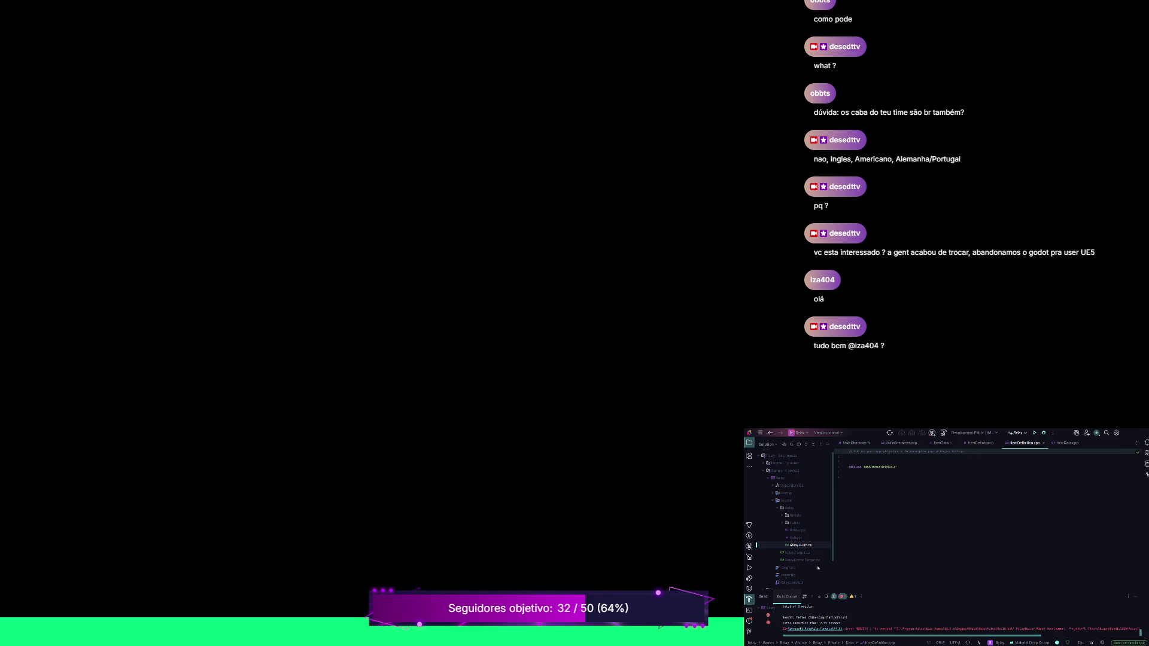
Show the Toolset, Environment problems in an enlarged list and browse the missing-package warnings.
left_click(749, 621)
left_click(851, 597)
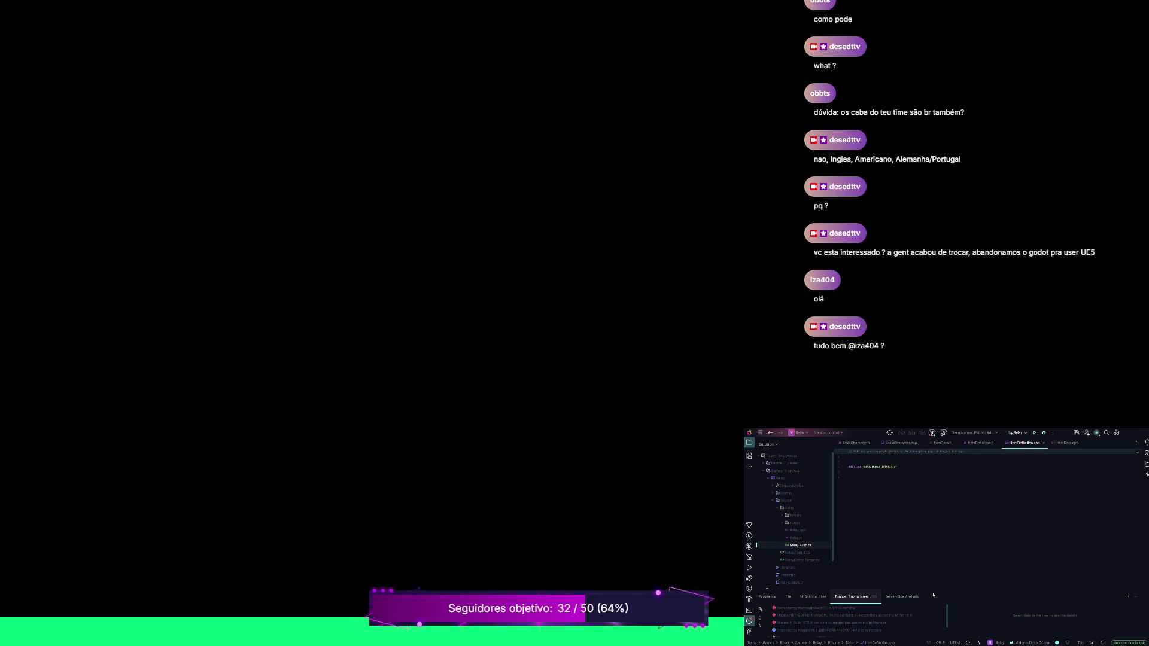
left_click_drag(933, 592, 934, 534)
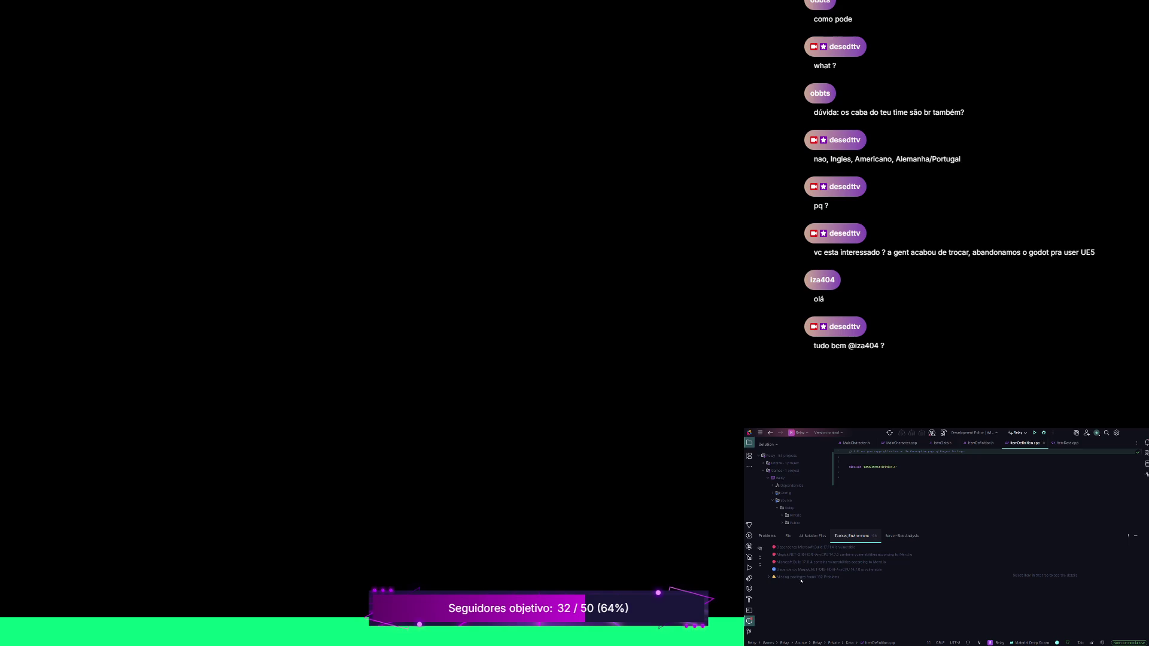
left_click(771, 578)
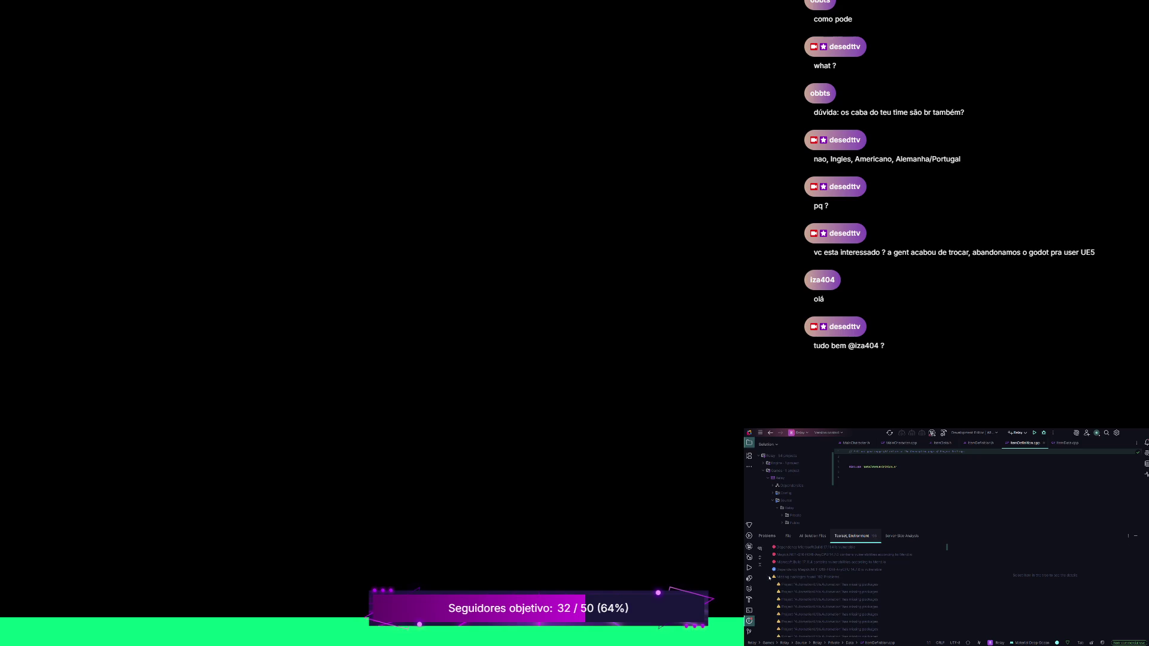
left_click(769, 578)
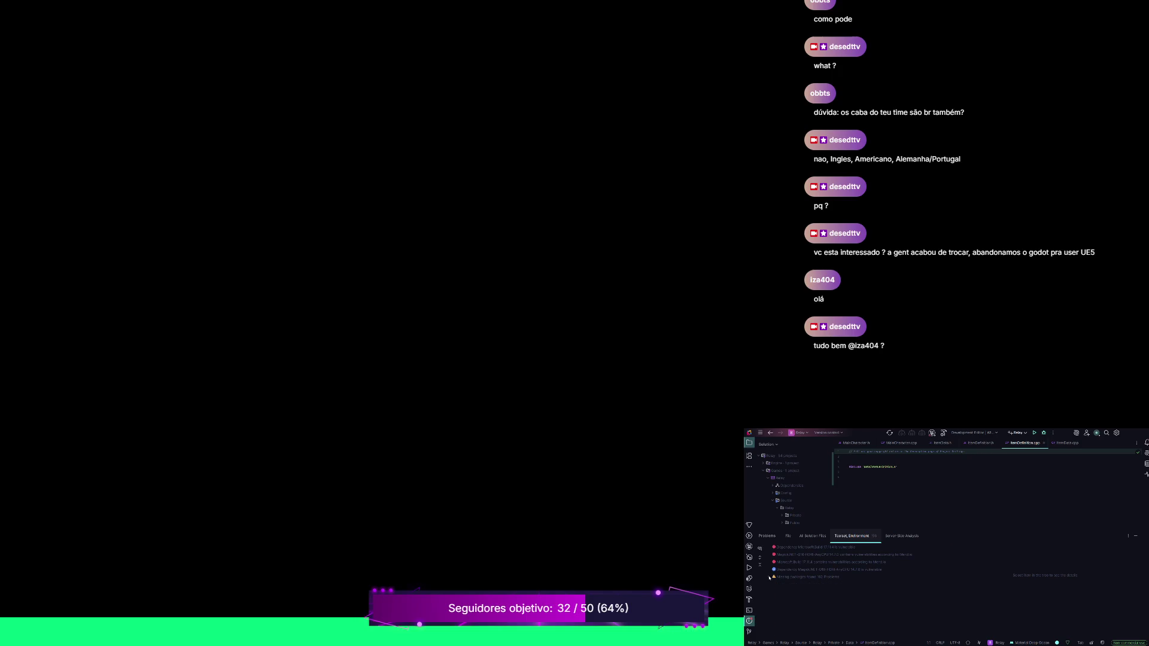
Inspect the Magick.NET and Microsoft.Build vulnerability details, then build the selected projects.
left_click(791, 555)
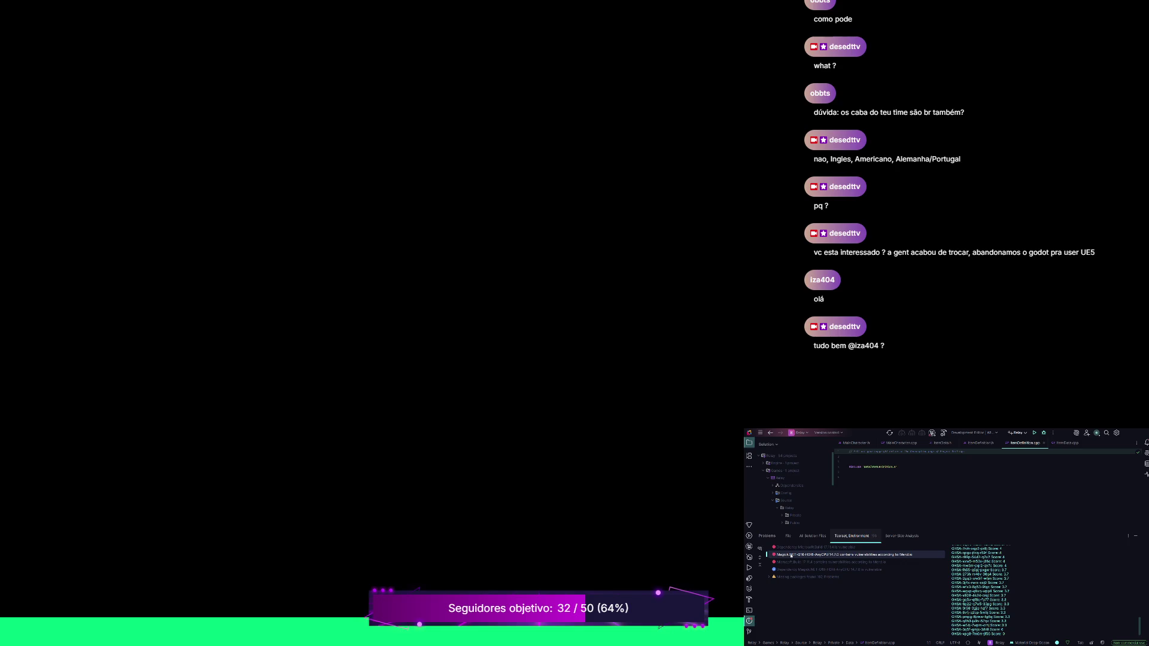
left_click(798, 562)
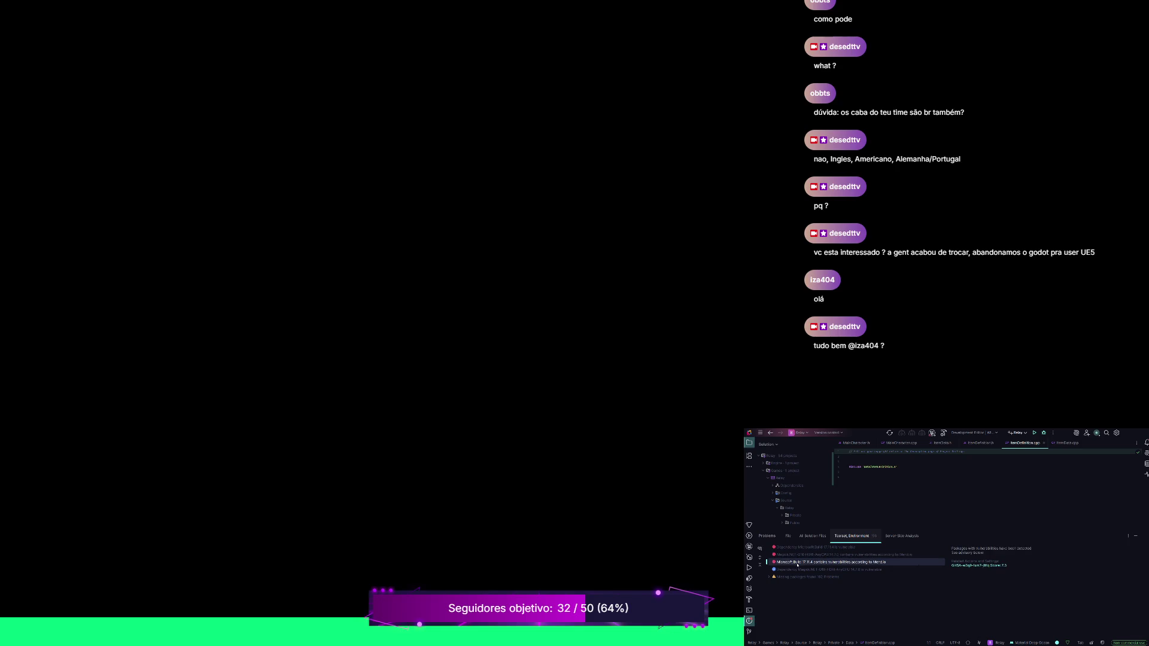
left_click(799, 548)
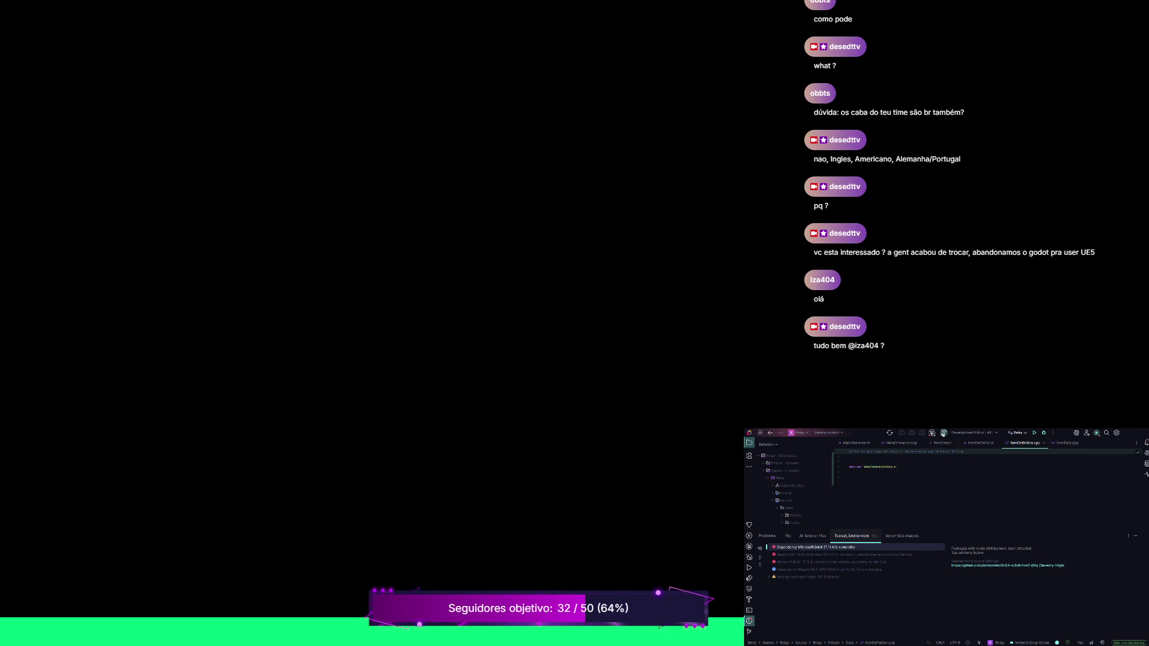
left_click(1034, 432)
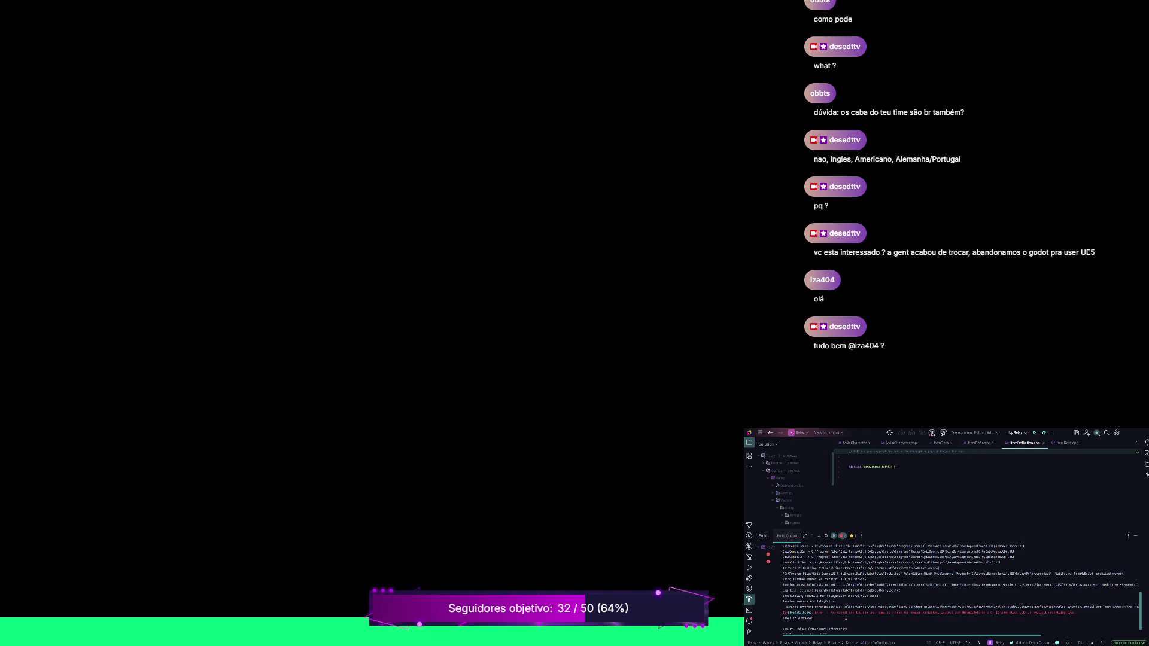
left_click_drag(864, 613, 939, 612)
Jump from the build error line to its source in ItemData.h.
left_click(974, 613)
left_click(803, 613)
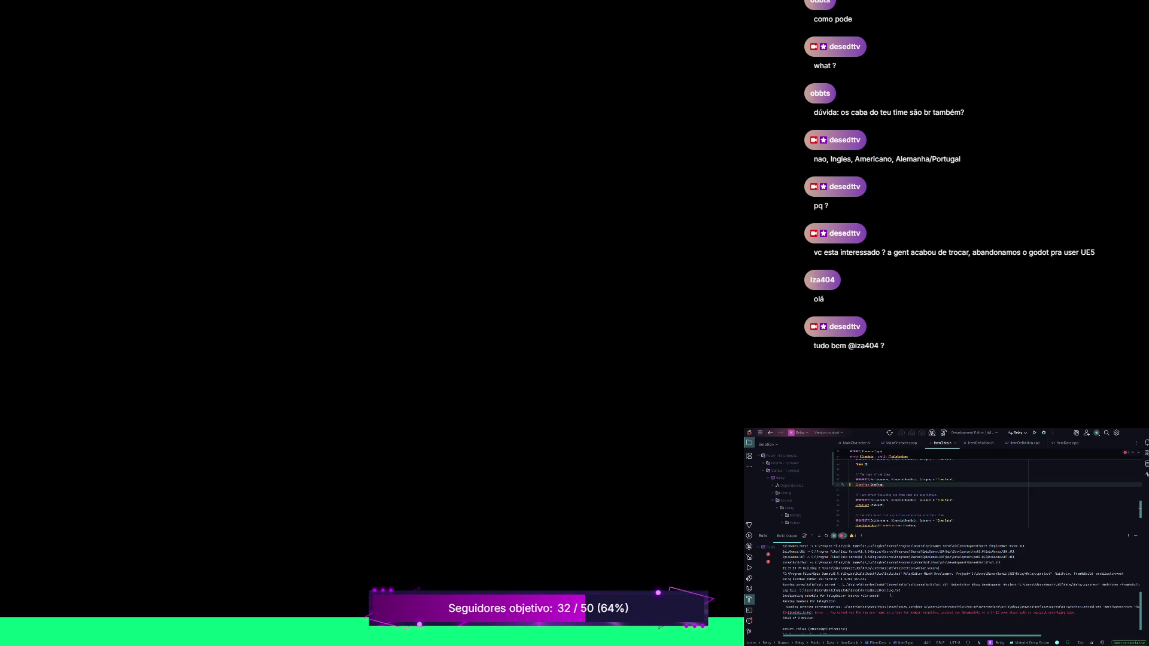
scroll(958, 497, "up", 2)
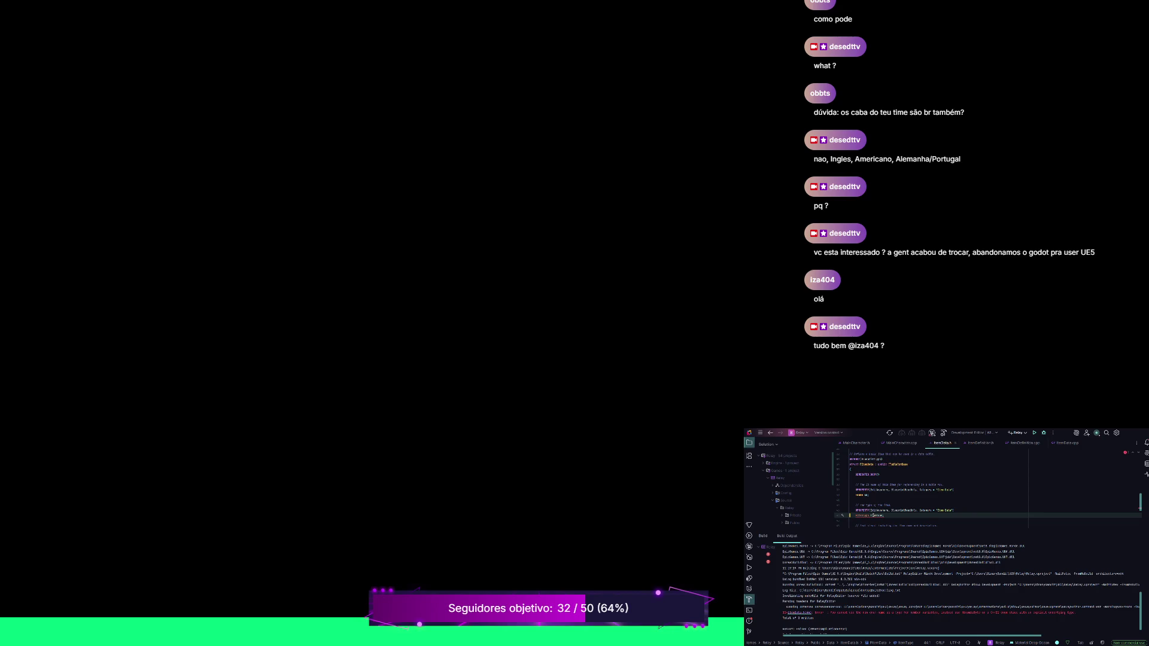
scroll(987, 488, "down", 3)
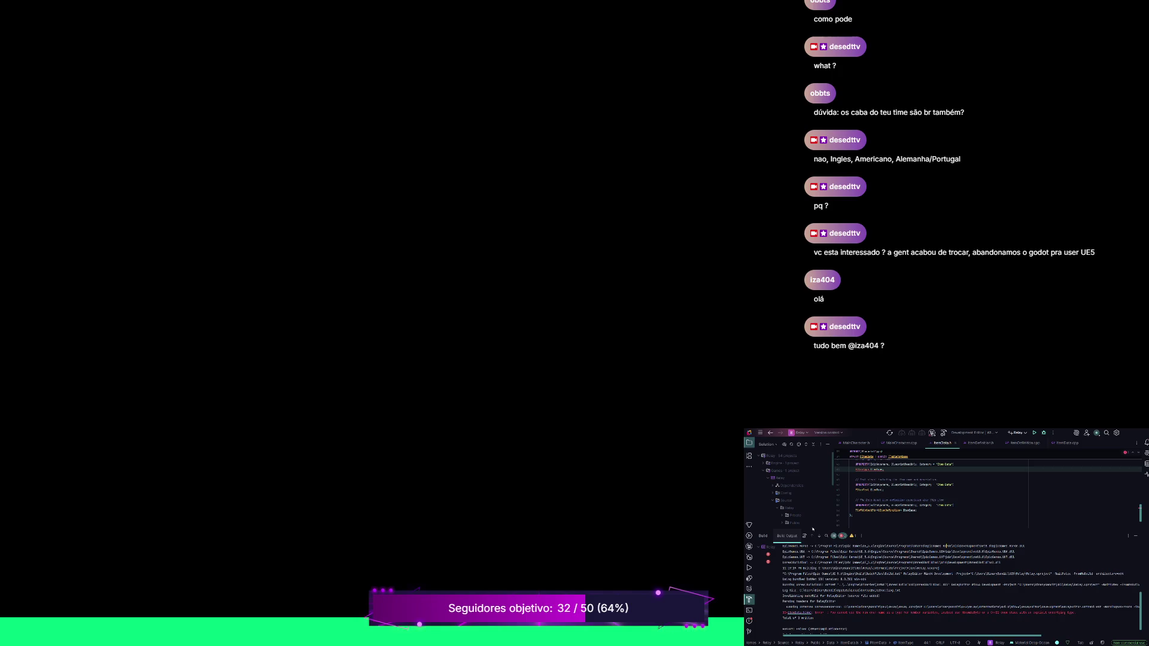
Enlarge the ItemData.h editor above the build output and scroll through the code.
left_click_drag(812, 527, 809, 570)
scroll(887, 515, "up", 3)
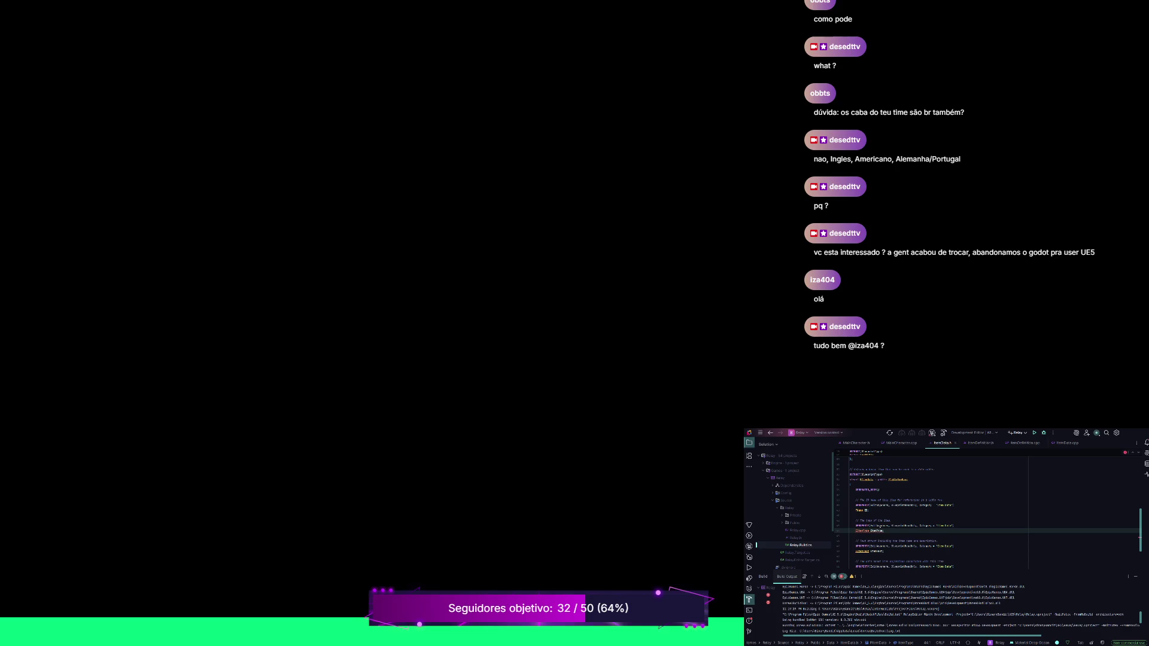
scroll(920, 532, "up", 5)
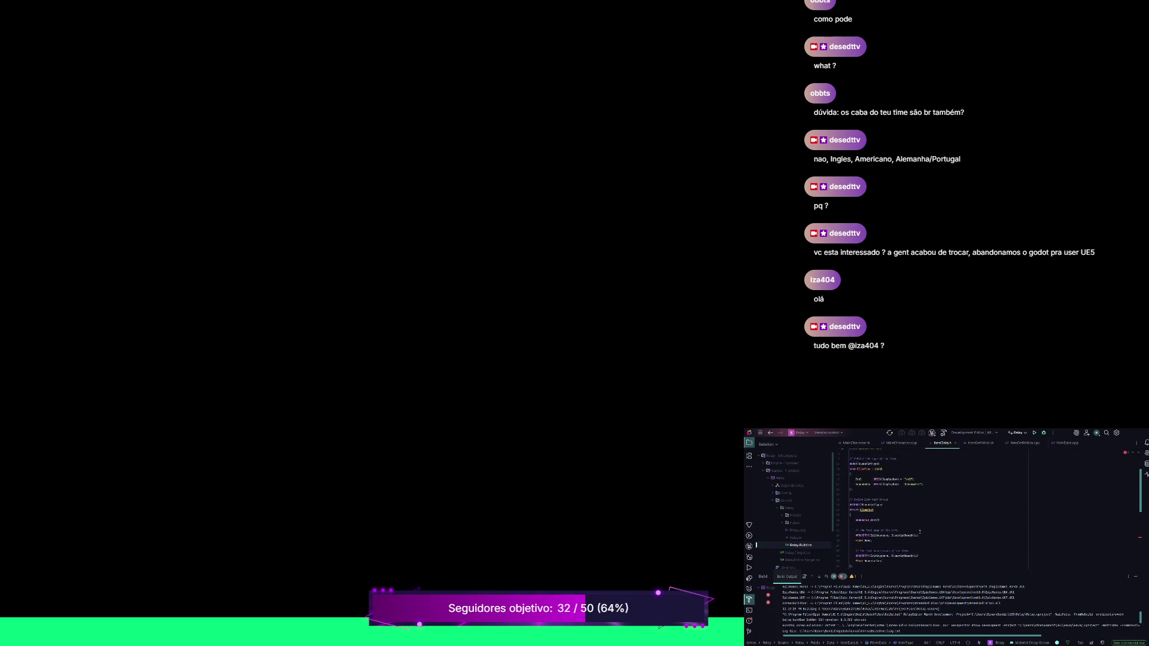
scroll(919, 532, "up", 3)
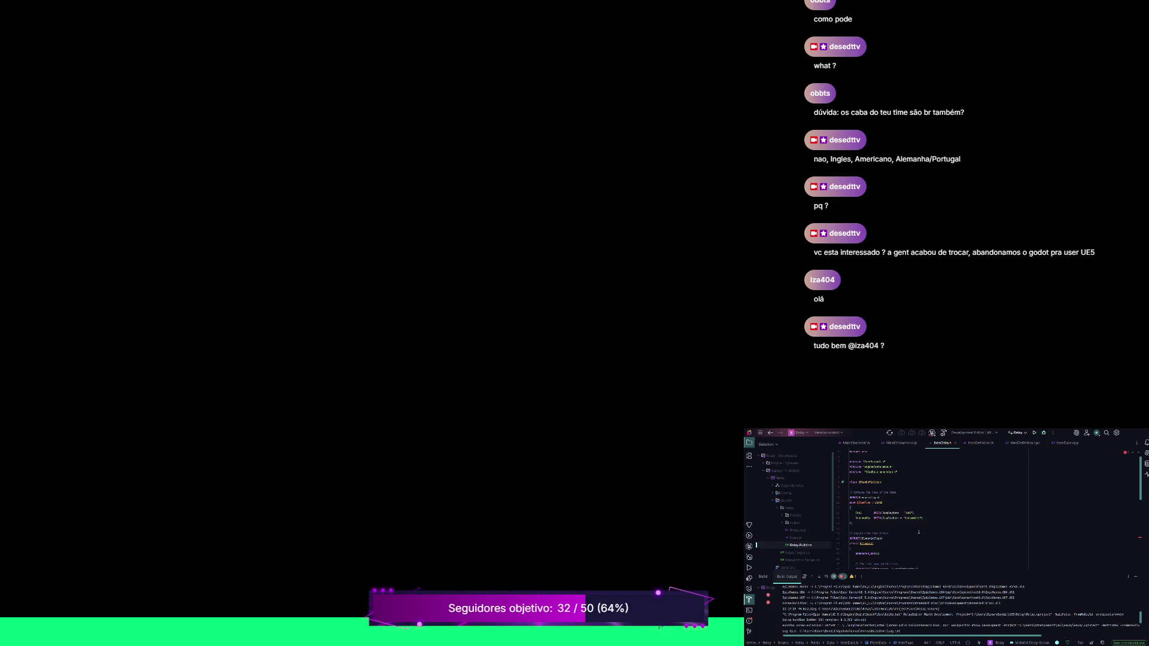
scroll(919, 532, "down", 6)
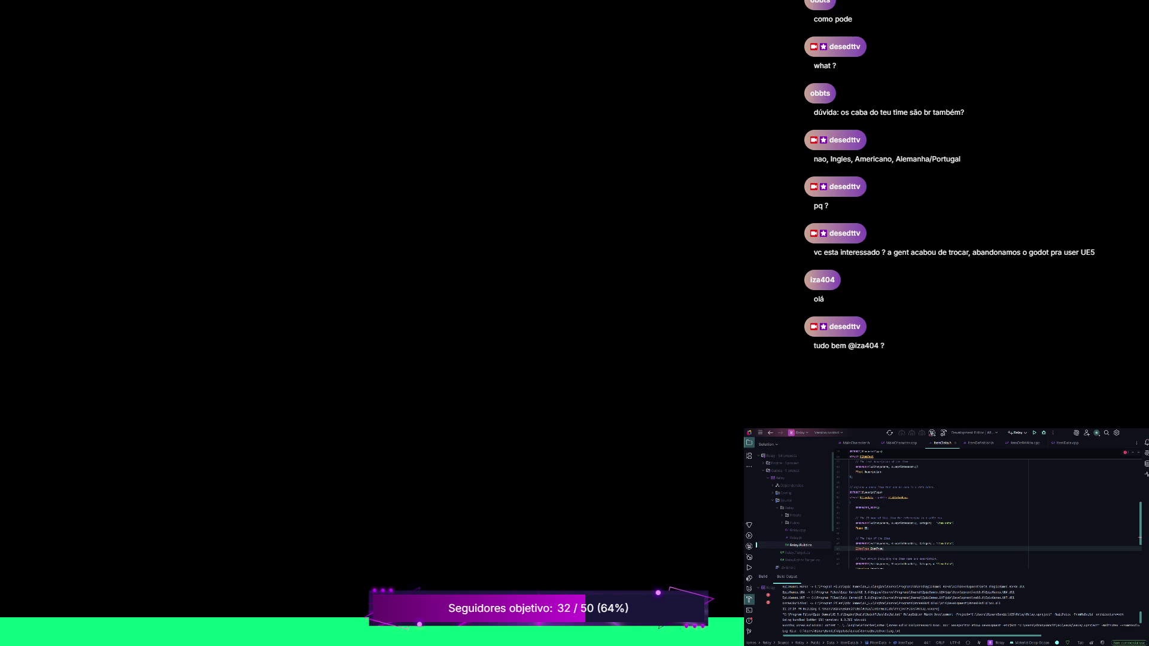
scroll(988, 509, "up", 5)
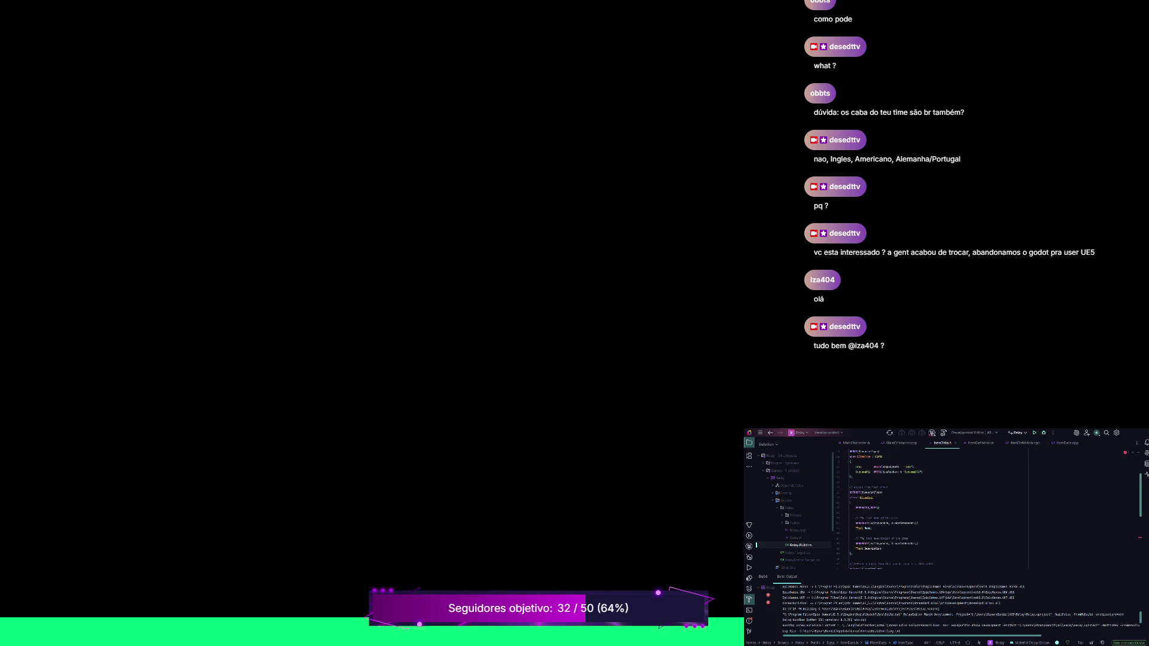
scroll(934, 509, "up", 3)
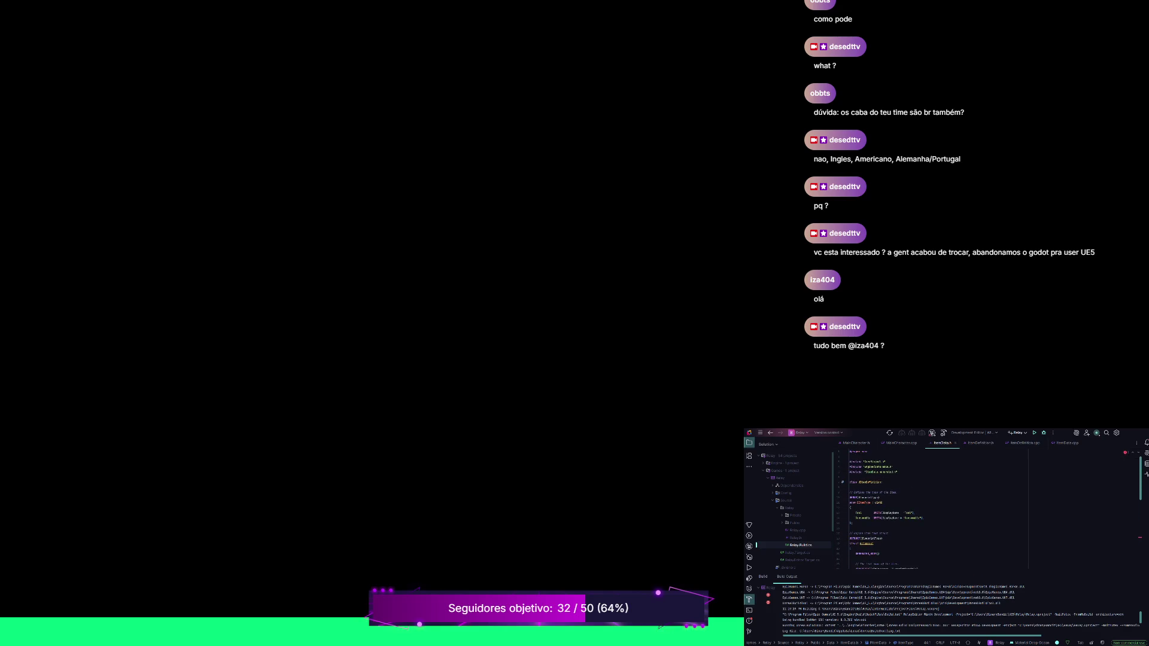
scroll(933, 509, "down", 5)
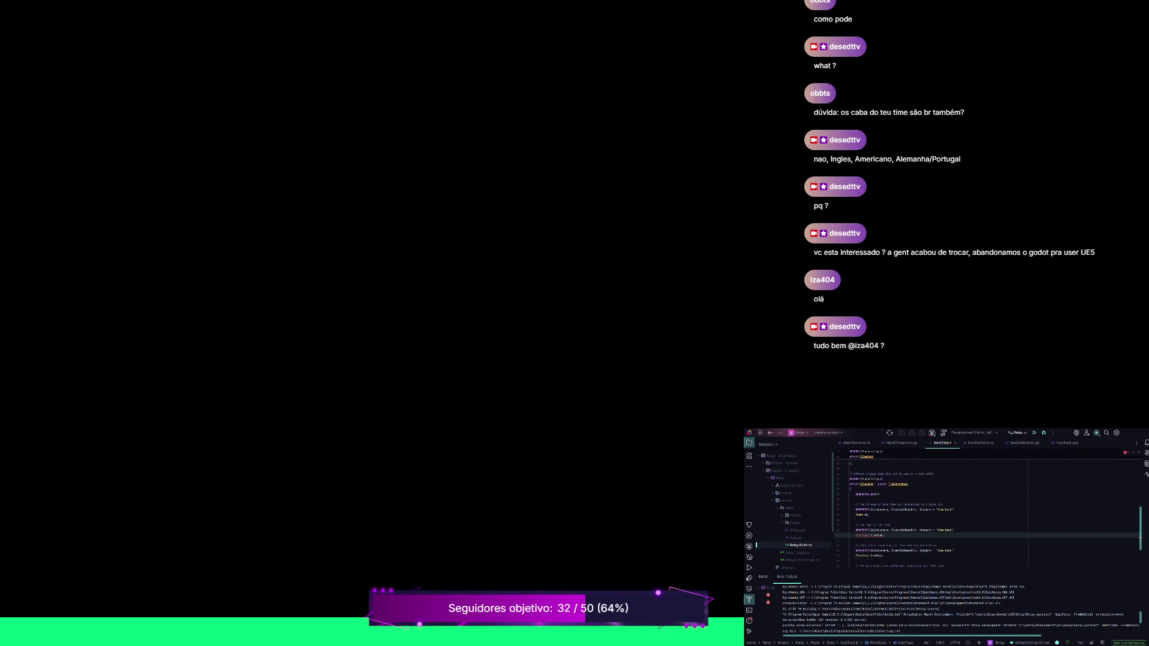
scroll(988, 509, "up", 5)
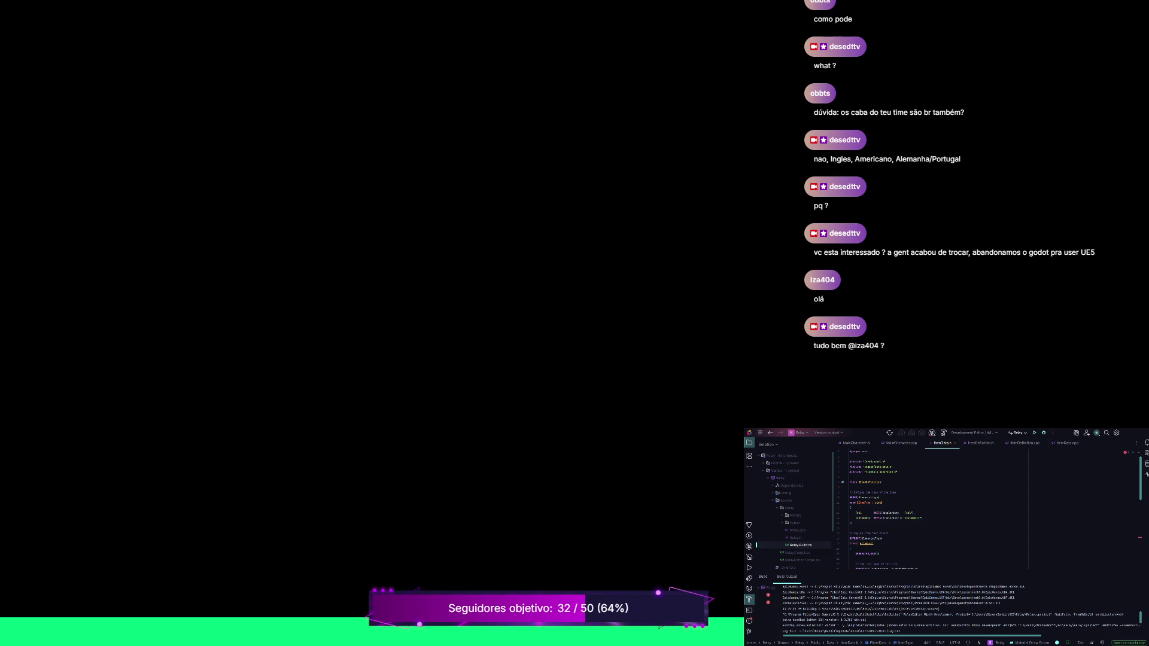
Change the enum declaration to 'enum class EItemType'.
double_click(863, 502)
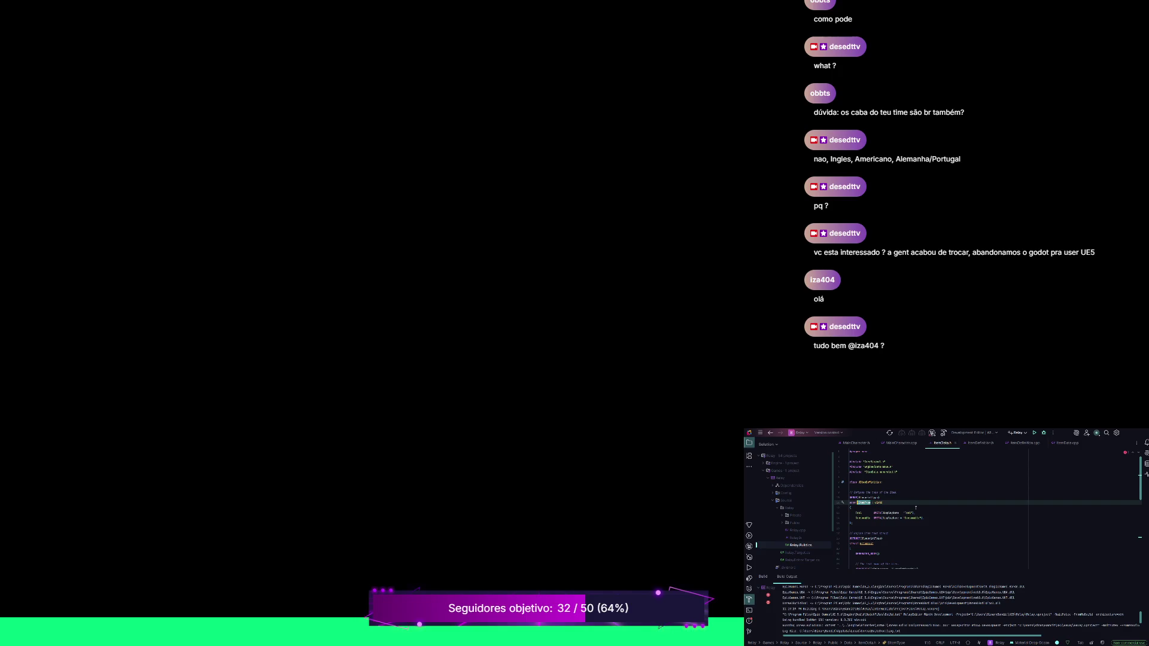
key("Left")
type("lass")
Review the header and rebuild the project with the fixed enum.
scroll(947, 519, "down", 5)
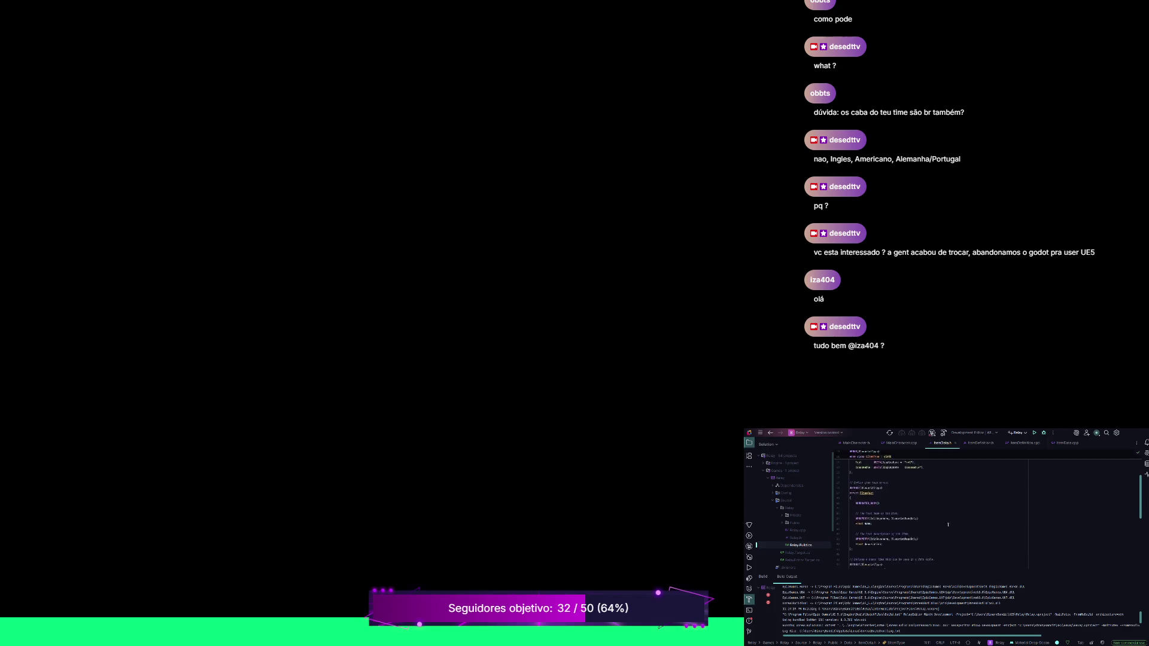
scroll(945, 524, "down", 5)
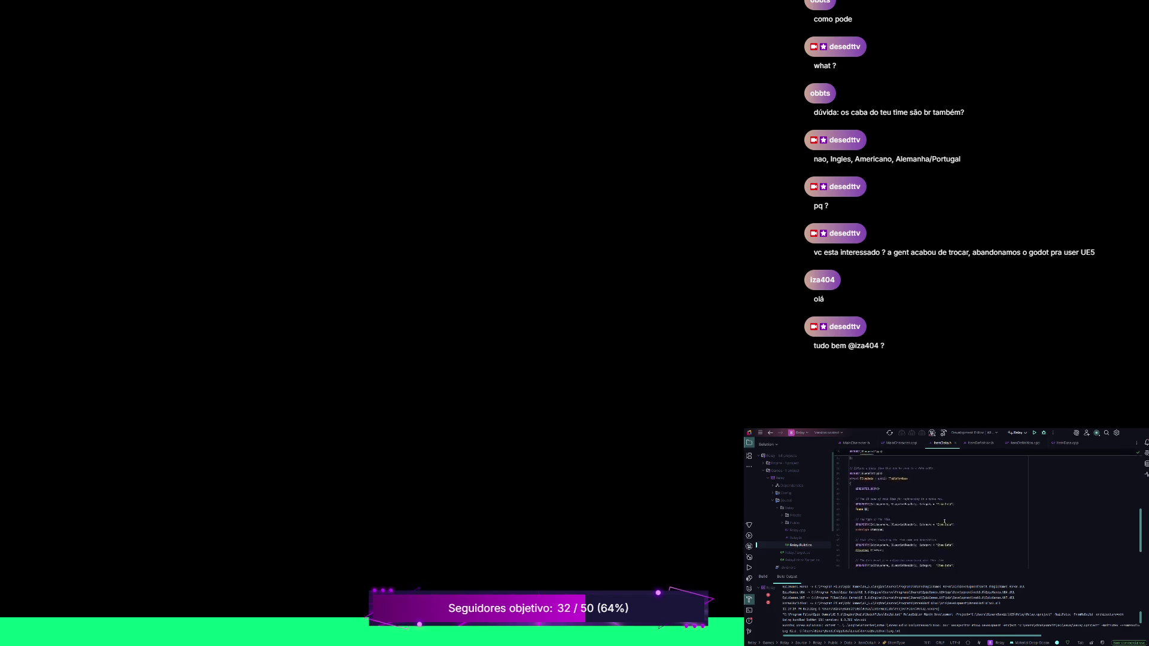
scroll(945, 520, "up", 3)
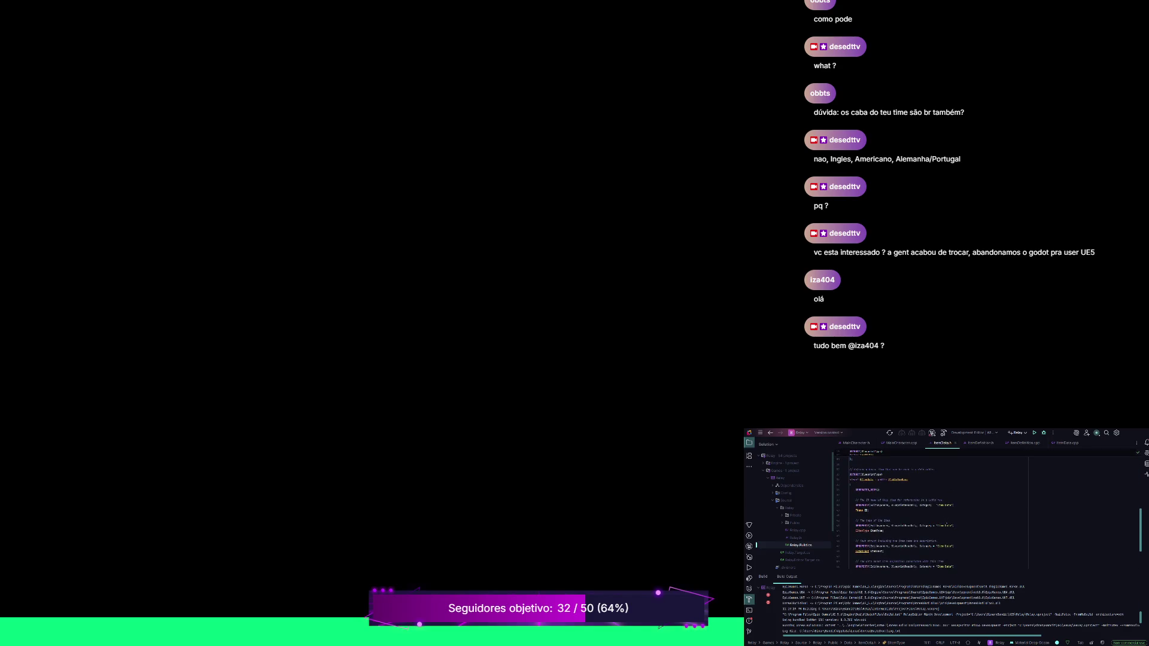
scroll(942, 510, "up", 5)
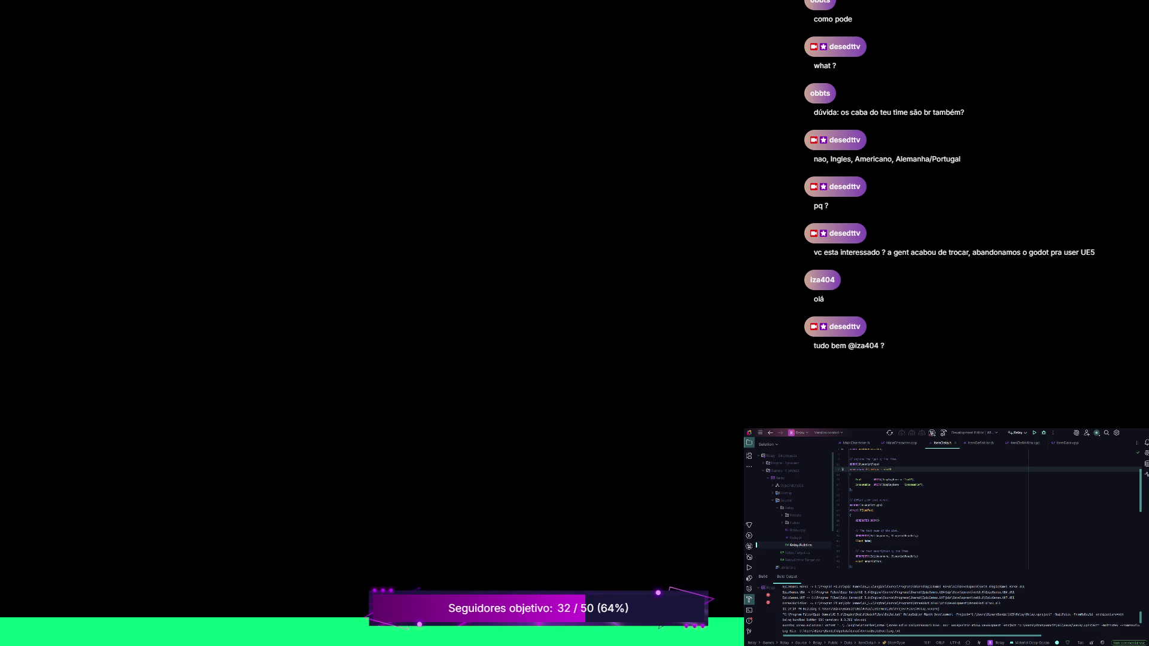
scroll(864, 485, "up", 3)
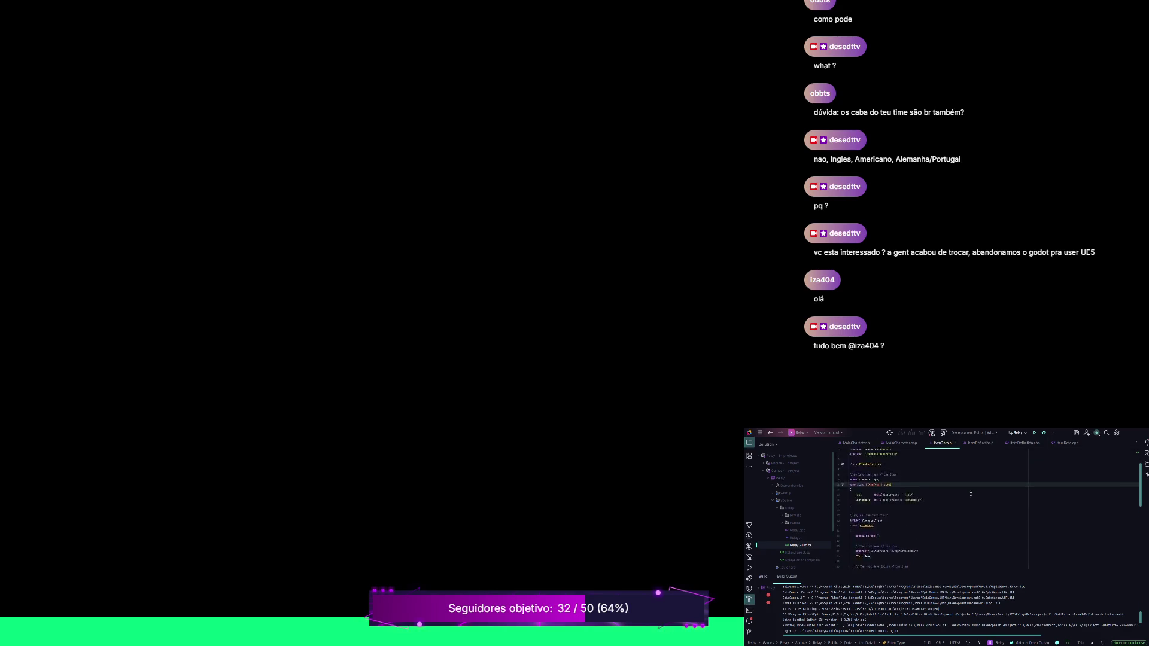
left_click(1034, 433)
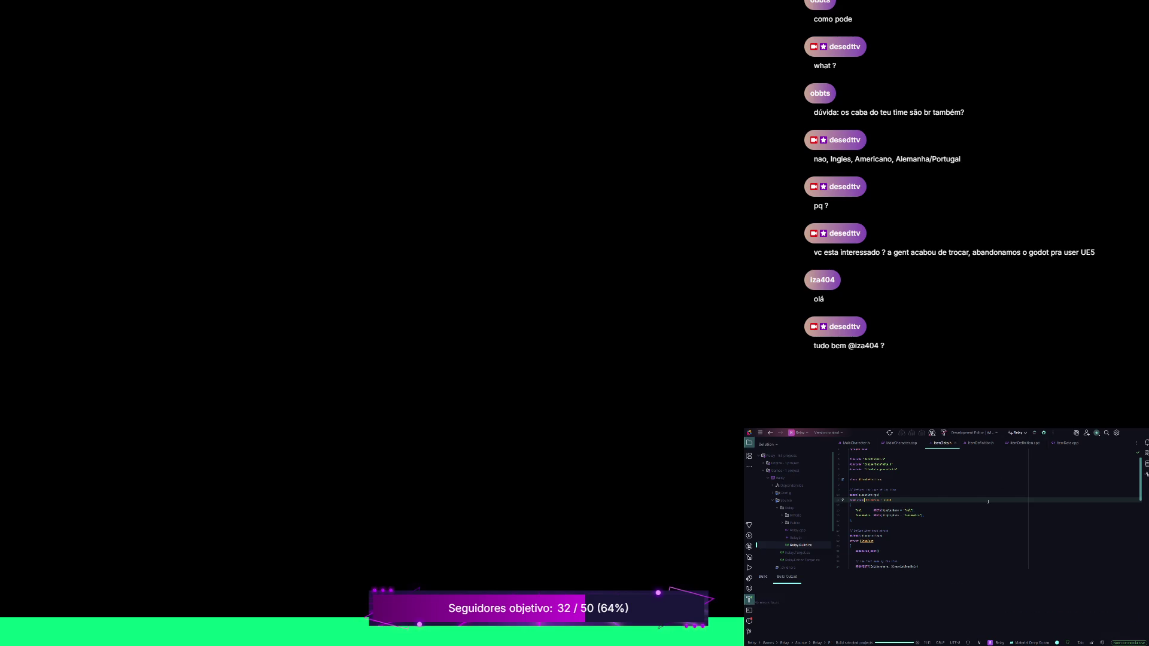